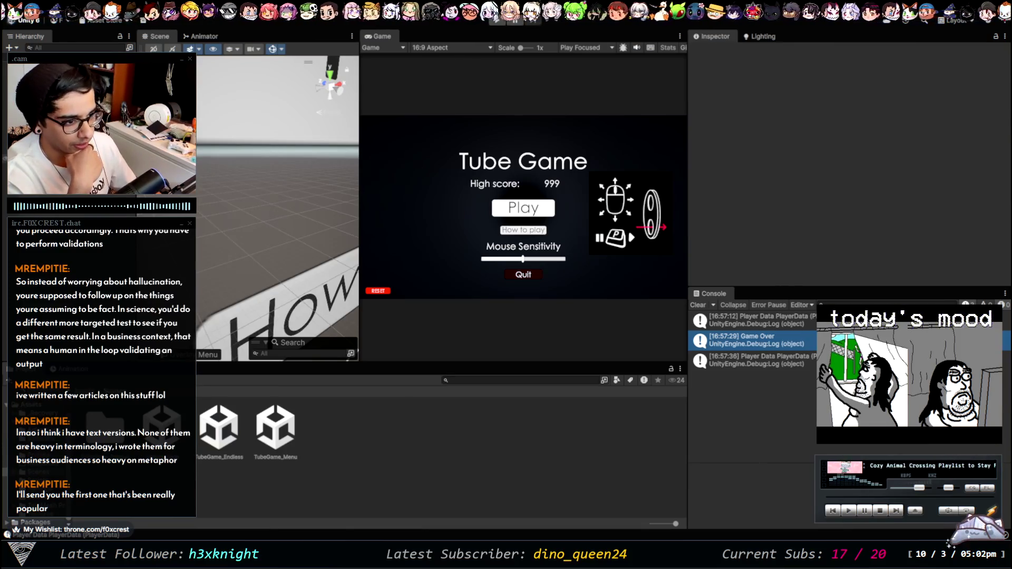
Step: Select MusicClass in the Hierarchy to inspect its script and Twisting audio source
{"action": "left_click", "coordinate": [53, 158]}
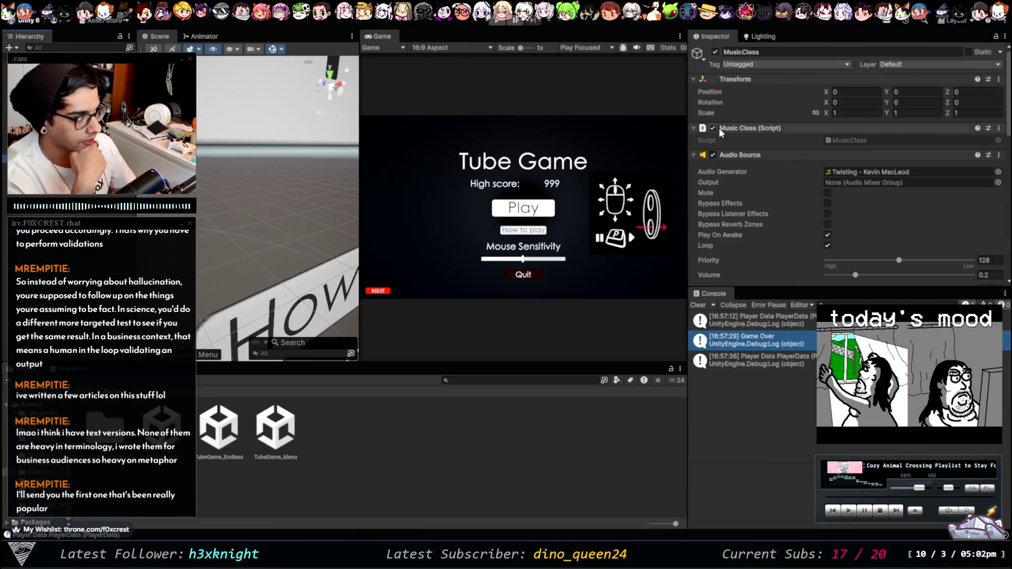
Step: Deactivate the MusicClass object and widen the Game view by dragging the panel dividers
{"action": "left_click", "coordinate": [715, 52]}
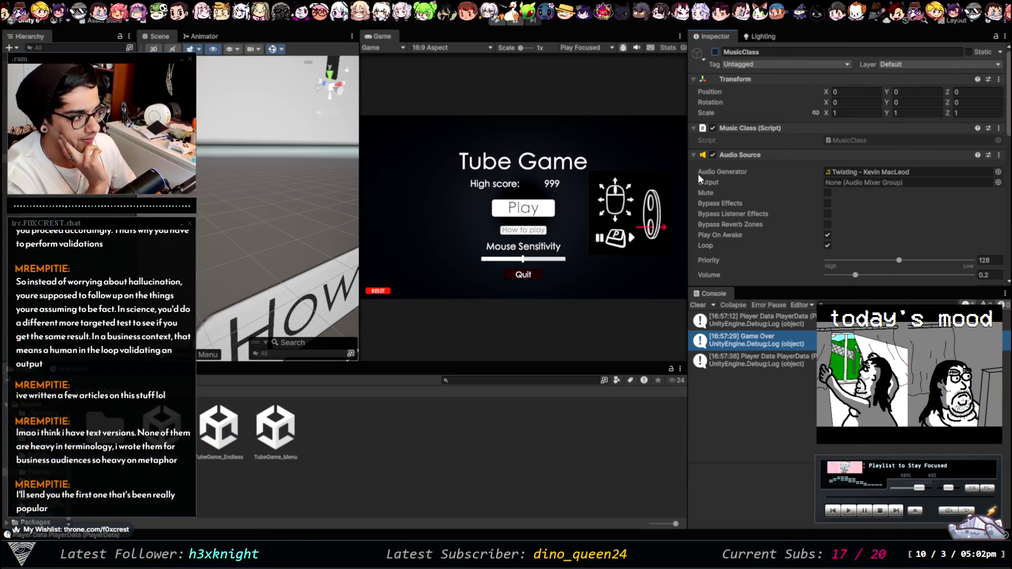
{"action": "left_click_drag", "start_coordinate": [689, 158], "coordinate": [775, 163]}
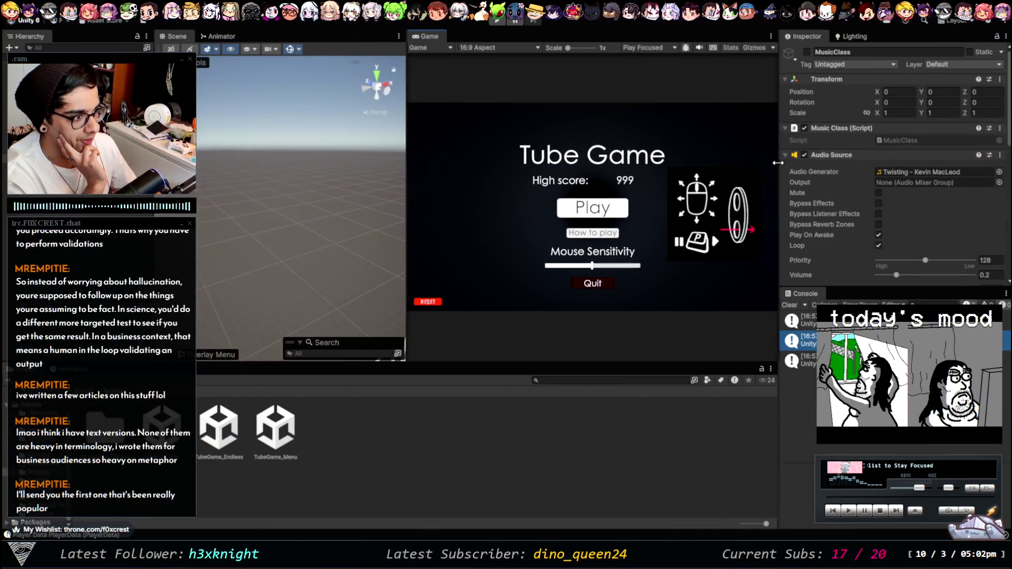
{"action": "left_click_drag", "start_coordinate": [403, 154], "coordinate": [238, 153]}
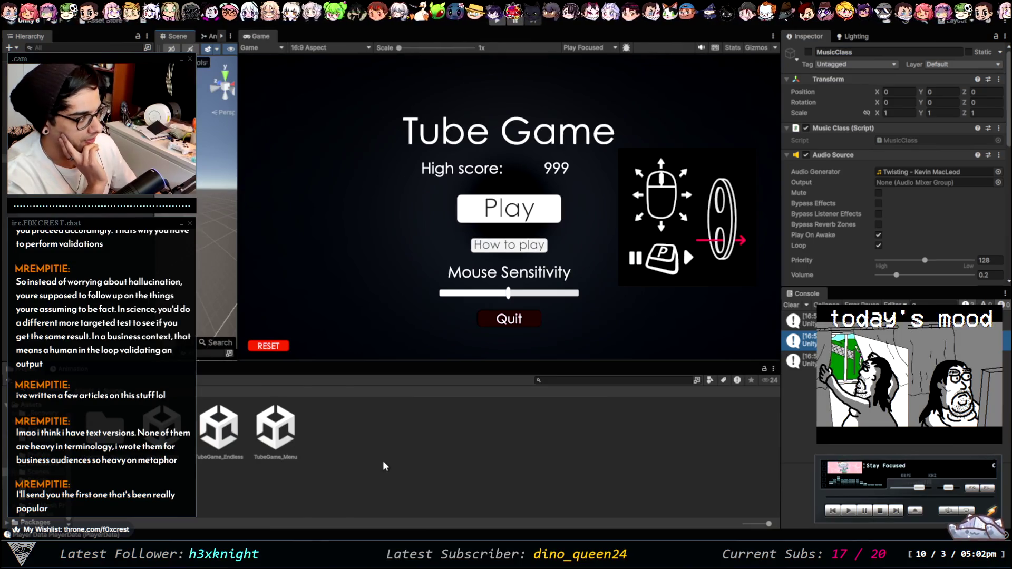
Step: Enter Play mode and start a round of Tube Game from its main menu
{"action": "left_click", "coordinate": [504, 19]}
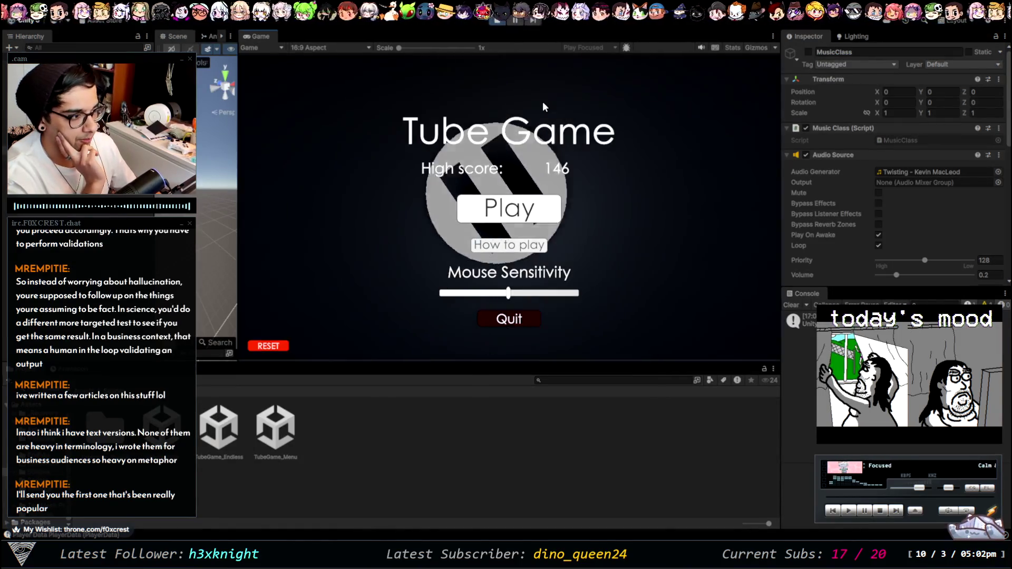
{"action": "left_click", "coordinate": [551, 209]}
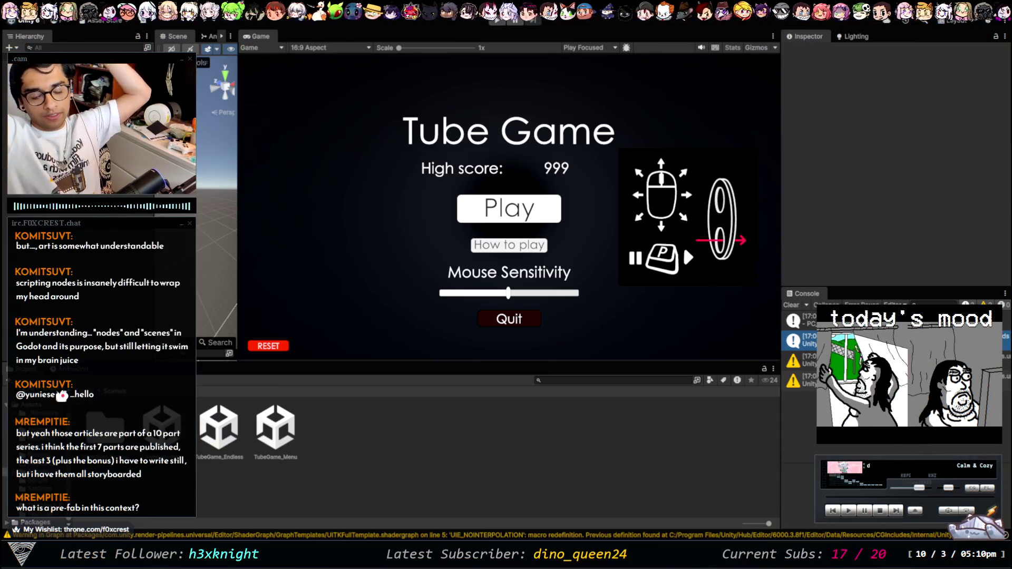
Step: Exit Play mode and play the WebGL build to Game Over: 102, high score 666
{"action": "key", "text": "ctrl+p"}
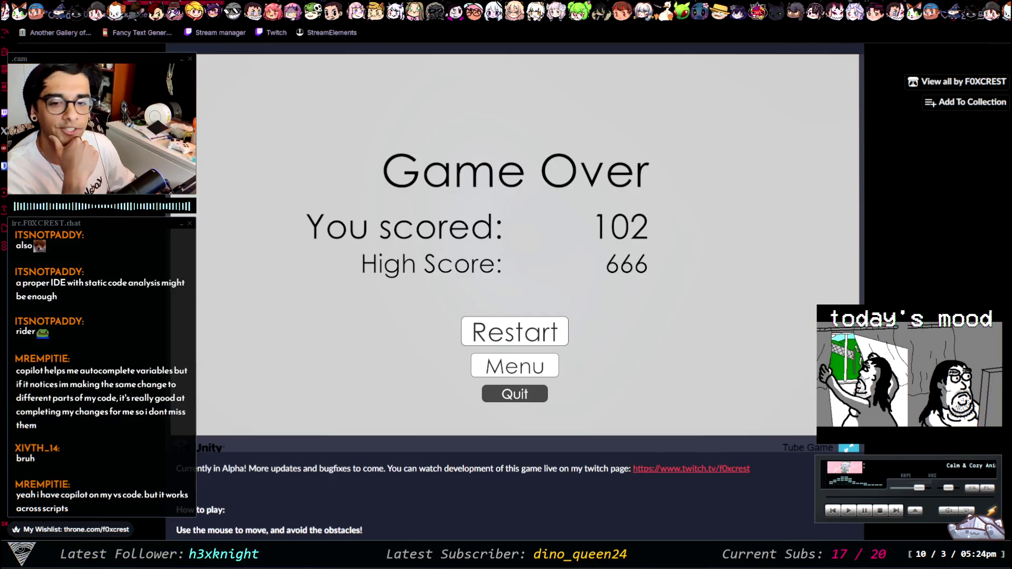
{"action": "scroll", "coordinate": [514, 243], "scroll_direction": "up", "scroll_amount": 3}
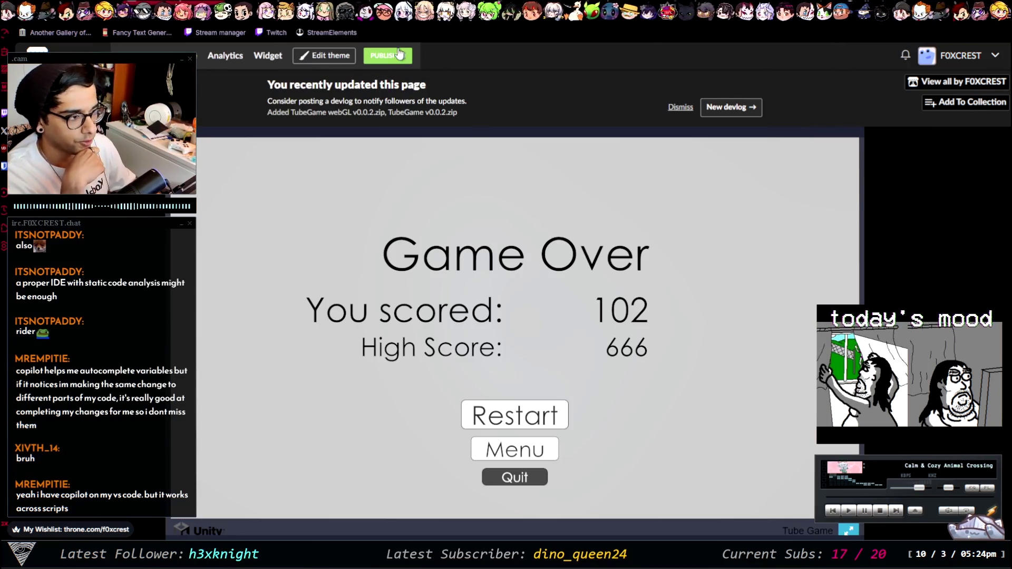
Step: On the Edit game page, hide TubeGame v0.0.2.zip from downloads
{"action": "left_click", "coordinate": [402, 57]}
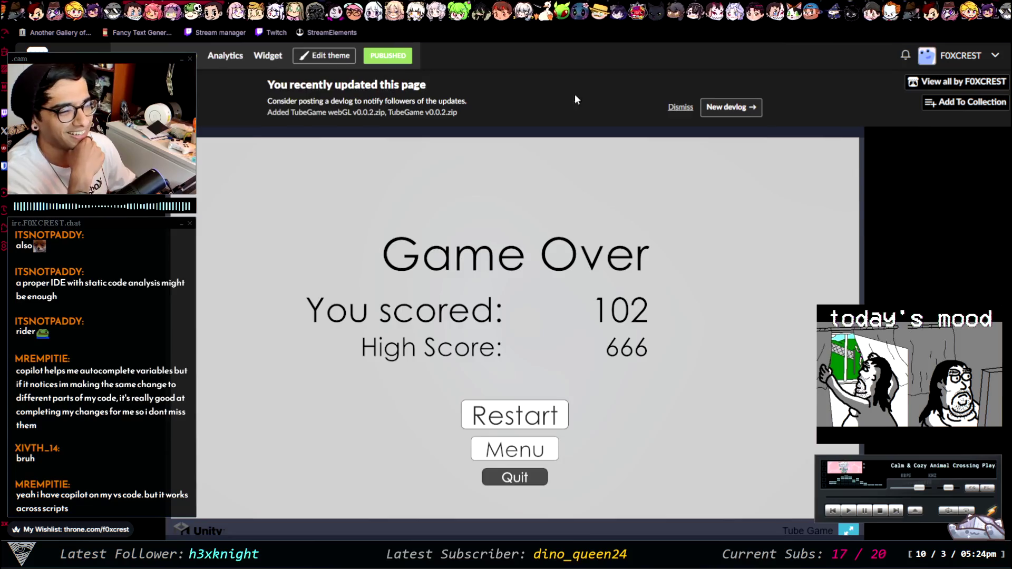
{"action": "scroll", "coordinate": [234, 311], "scroll_direction": "up", "scroll_amount": 7}
{"action": "scroll", "coordinate": [234, 311], "scroll_direction": "up", "scroll_amount": 10}
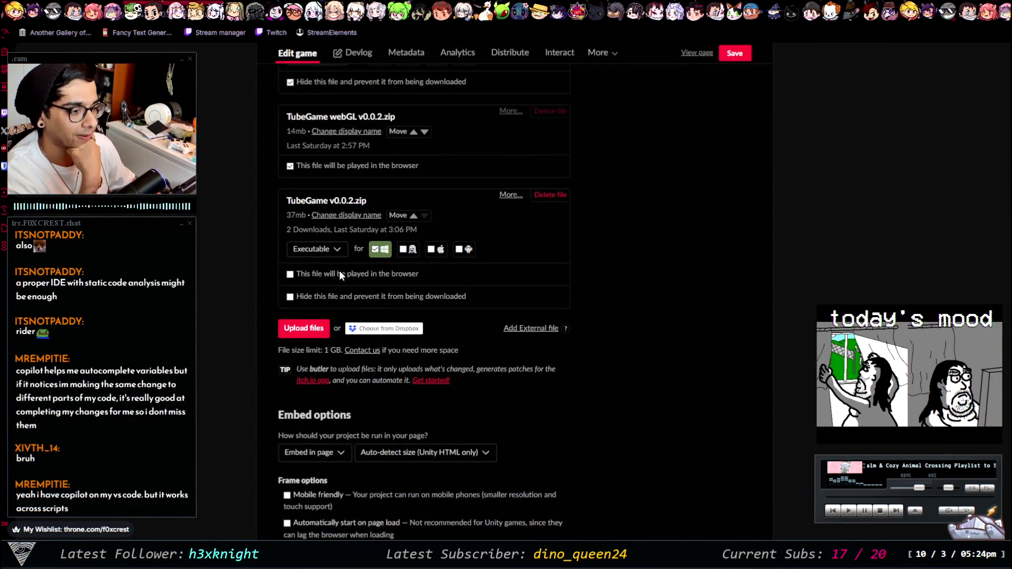
{"action": "scroll", "coordinate": [337, 296], "scroll_direction": "up", "scroll_amount": 1}
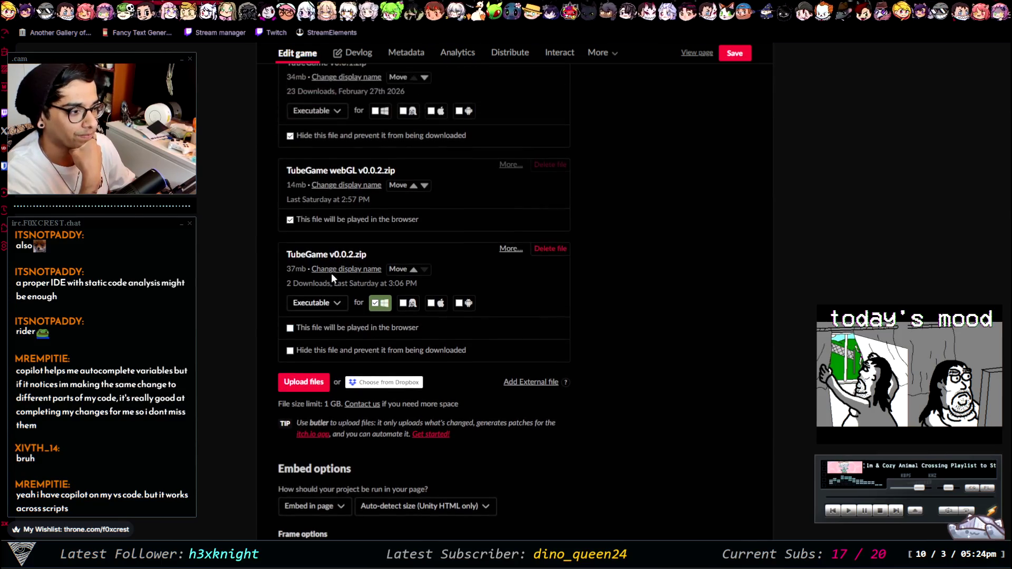
{"action": "left_click", "coordinate": [321, 351]}
Step: Hide webGL v0.0.2 and stop it playing in the browser, and make webGL v0.1.0.zip browser-playable
{"action": "scroll", "coordinate": [334, 205], "scroll_direction": "up", "scroll_amount": 1}
{"action": "scroll", "coordinate": [334, 214], "scroll_direction": "up", "scroll_amount": 1}
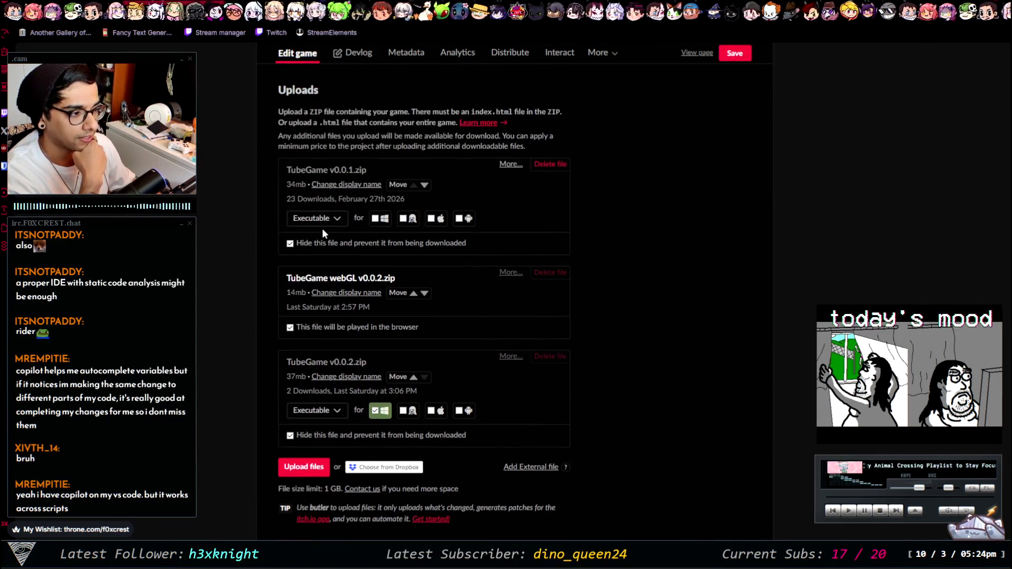
{"action": "left_click", "coordinate": [333, 326]}
{"action": "left_click", "coordinate": [340, 374]}
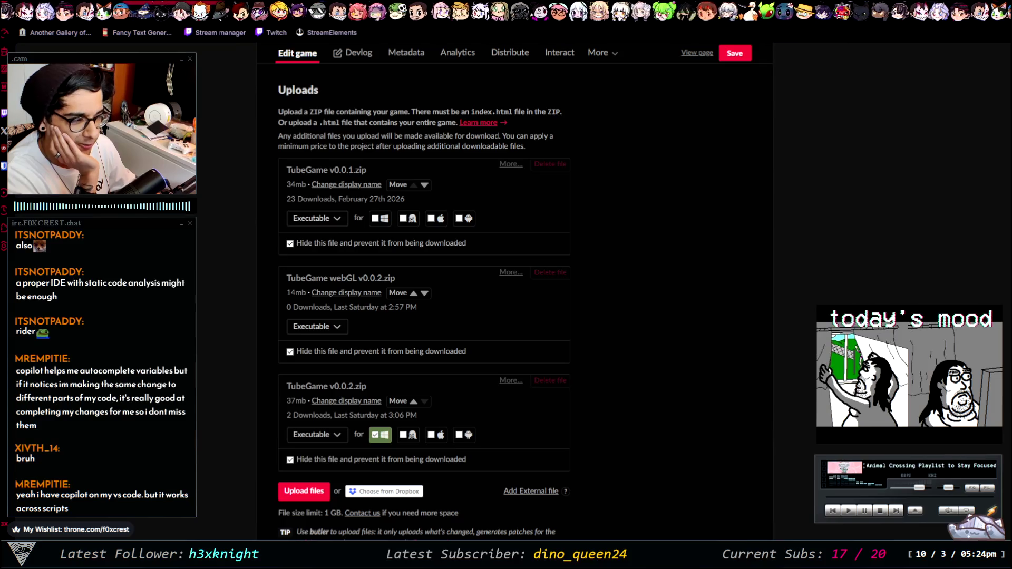
{"action": "scroll", "coordinate": [679, 321], "scroll_direction": "down", "scroll_amount": 3}
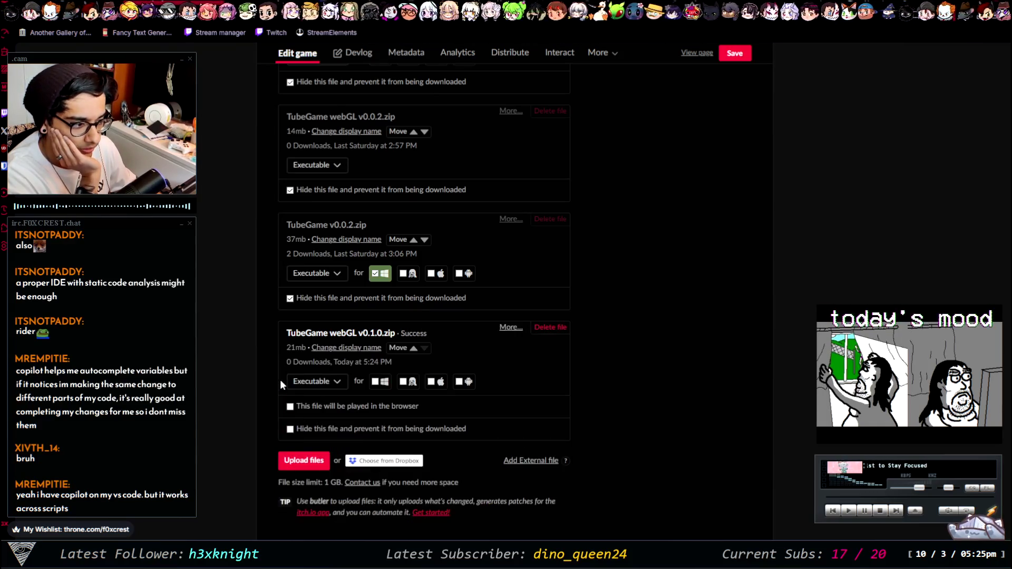
{"action": "left_click", "coordinate": [331, 407]}
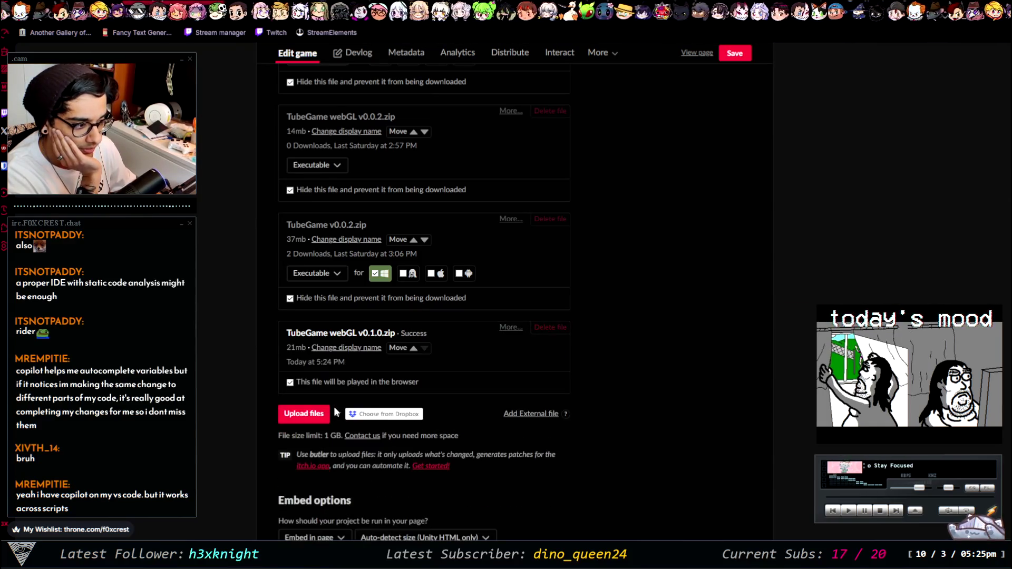
Step: Watch TubeGame v0.1.0.zip upload as the Windows build below the WebGL build
{"action": "scroll", "coordinate": [574, 401], "scroll_direction": "down", "scroll_amount": 1}
{"action": "scroll", "coordinate": [574, 402], "scroll_direction": "up", "scroll_amount": 7}
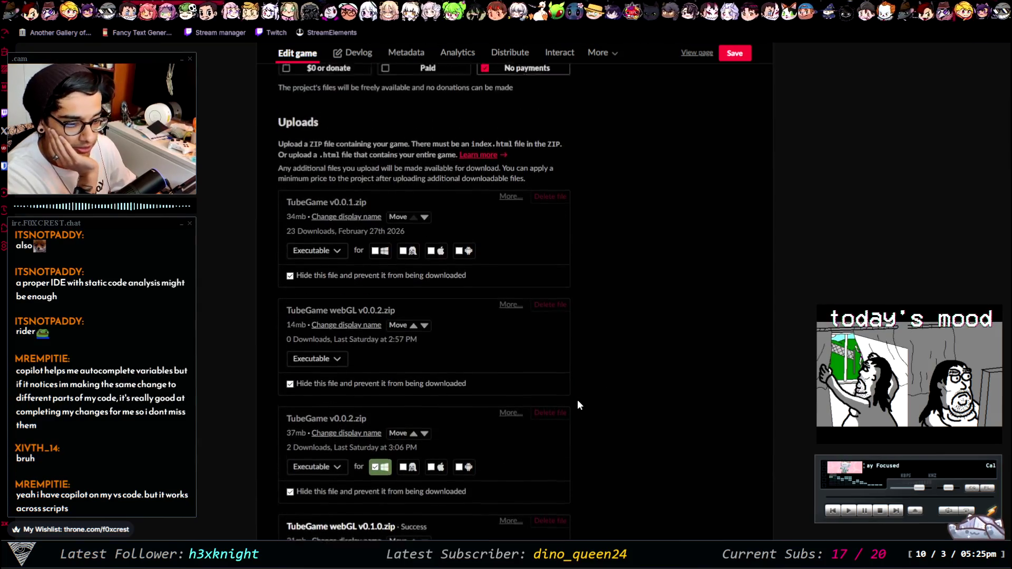
{"action": "scroll", "coordinate": [580, 400], "scroll_direction": "down", "scroll_amount": 8}
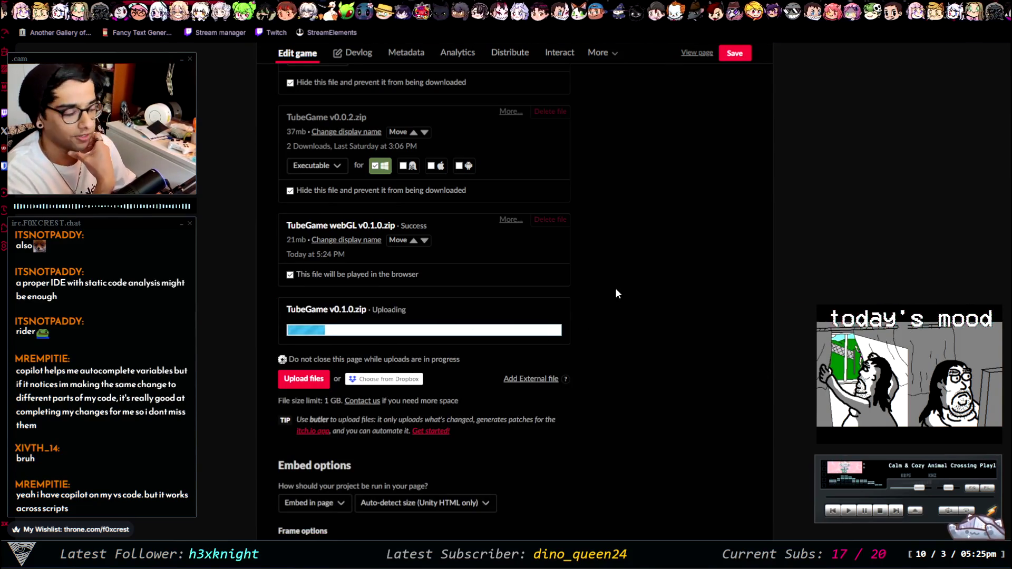
{"action": "scroll", "coordinate": [595, 302], "scroll_direction": "up", "scroll_amount": 5}
{"action": "scroll", "coordinate": [682, 332], "scroll_direction": "down", "scroll_amount": 6}
{"action": "scroll", "coordinate": [580, 330], "scroll_direction": "up", "scroll_amount": 3}
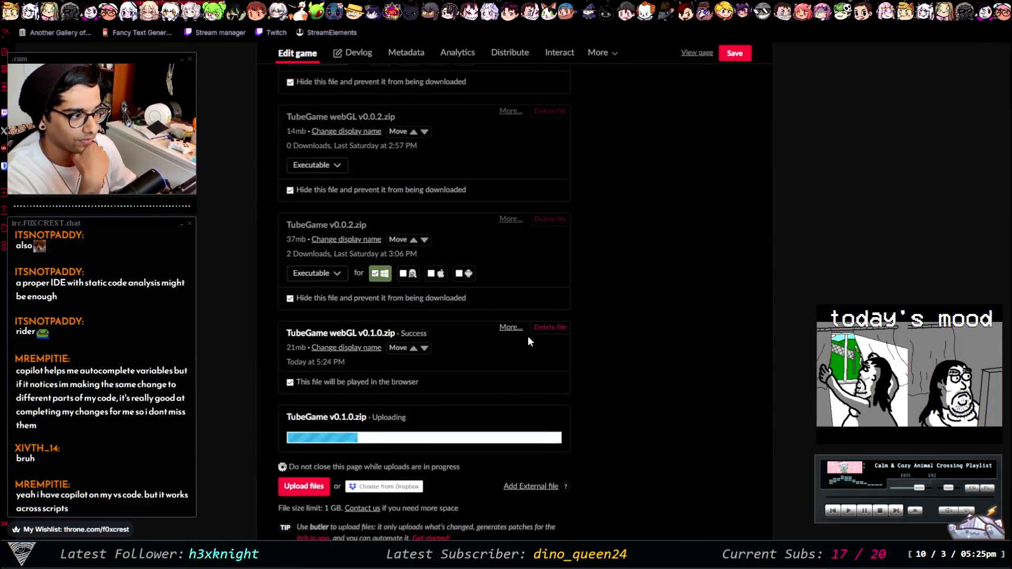
{"action": "scroll", "coordinate": [412, 299], "scroll_direction": "up", "scroll_amount": 2}
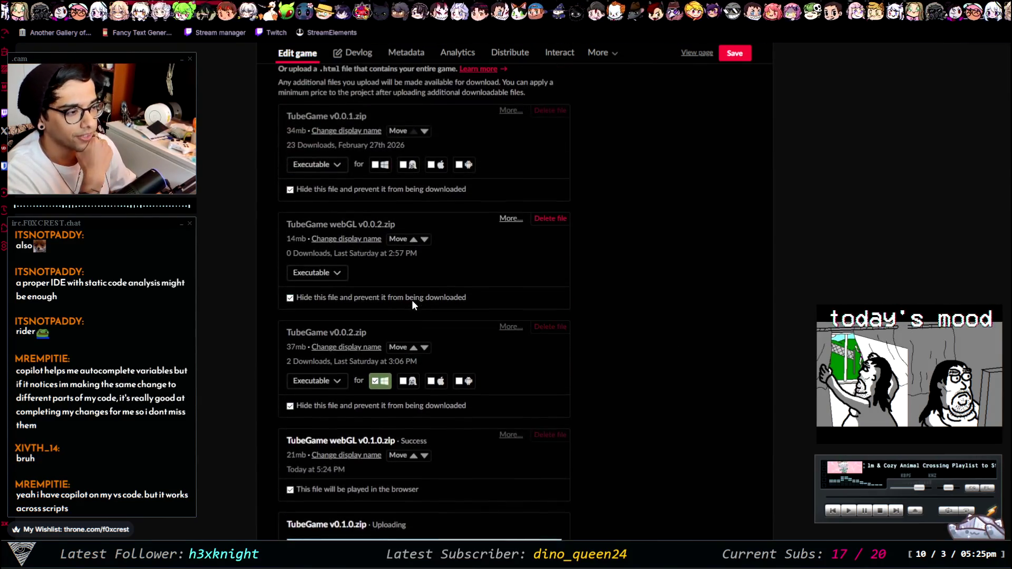
{"action": "scroll", "coordinate": [527, 227], "scroll_direction": "up", "scroll_amount": 10}
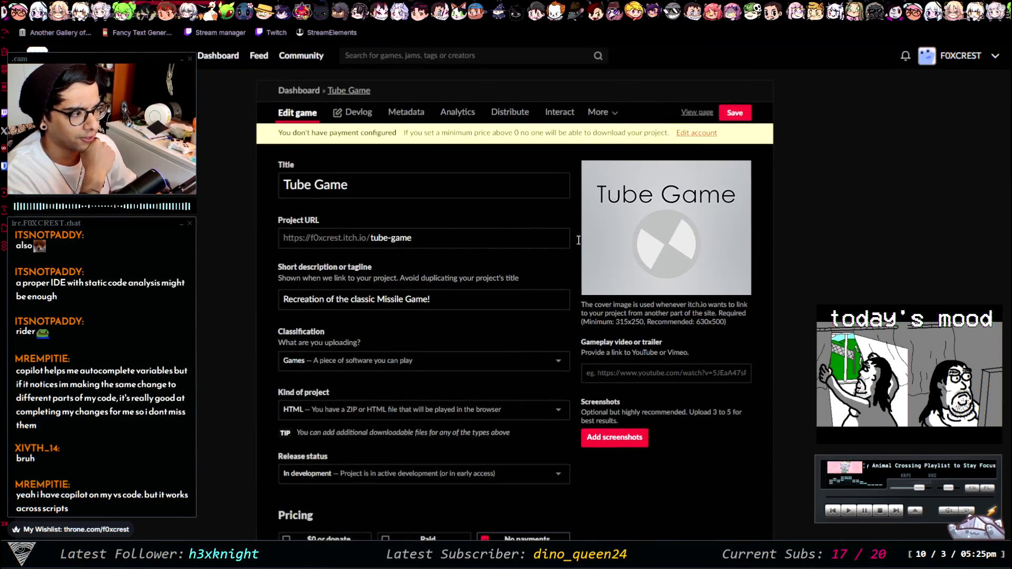
{"action": "scroll", "coordinate": [698, 255], "scroll_direction": "down", "scroll_amount": 12}
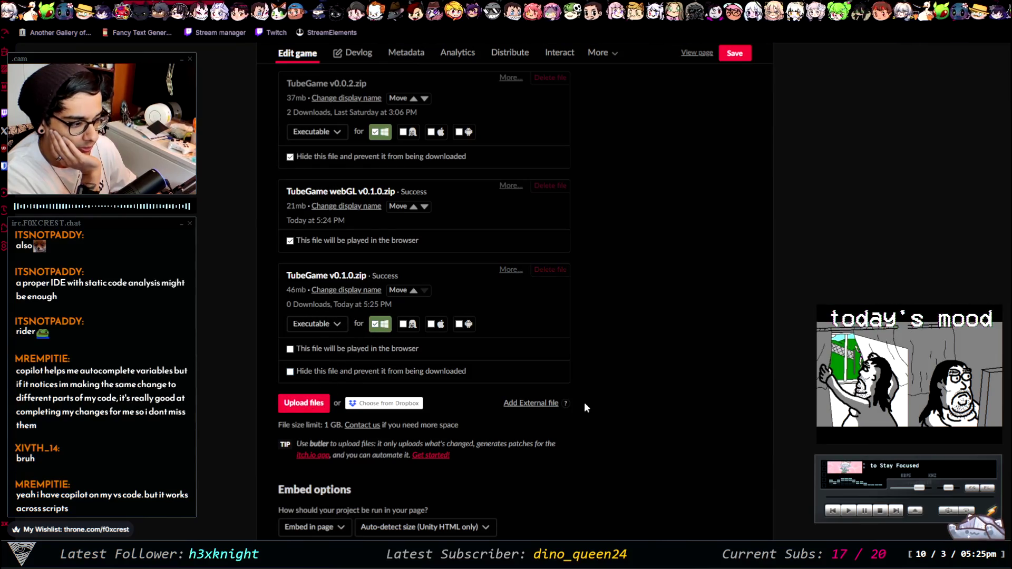
Step: Save the Edit game changes and open the published Tube Game page
{"action": "scroll", "coordinate": [601, 405], "scroll_direction": "down", "scroll_amount": 8}
{"action": "scroll", "coordinate": [596, 379], "scroll_direction": "down", "scroll_amount": 8}
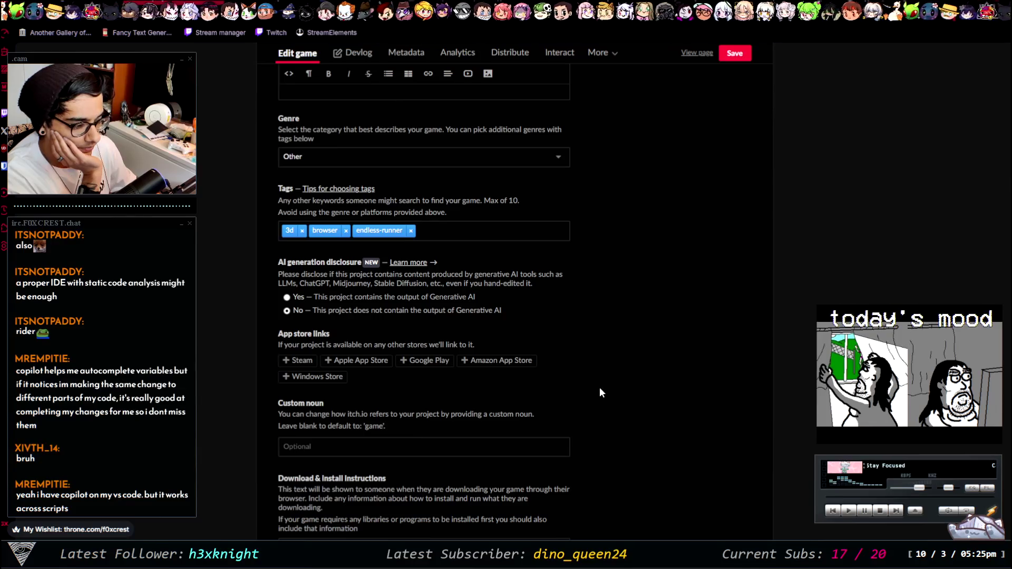
{"action": "scroll", "coordinate": [601, 393], "scroll_direction": "down", "scroll_amount": 7}
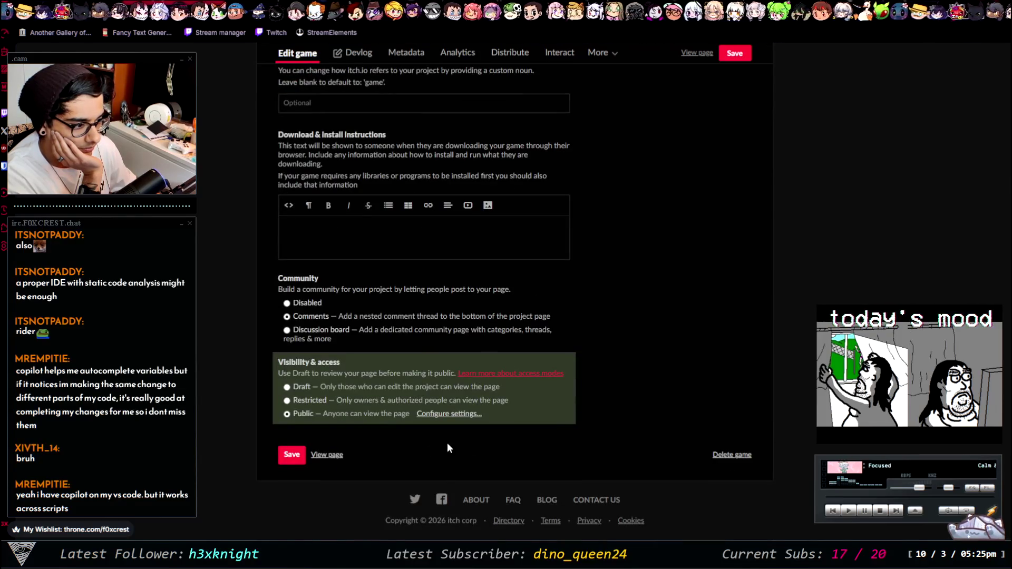
{"action": "left_click", "coordinate": [290, 457]}
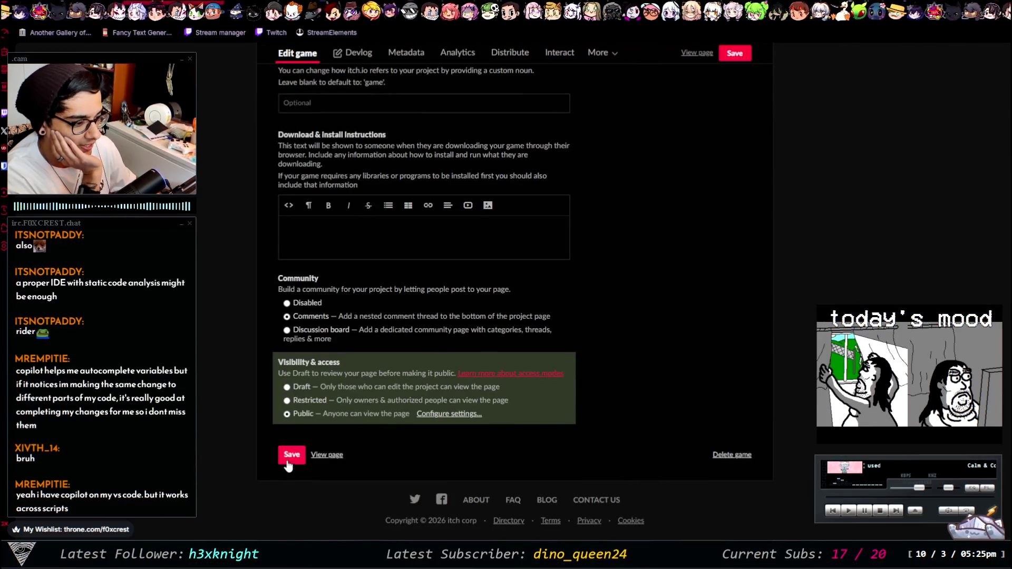
{"action": "left_click", "coordinate": [319, 455]}
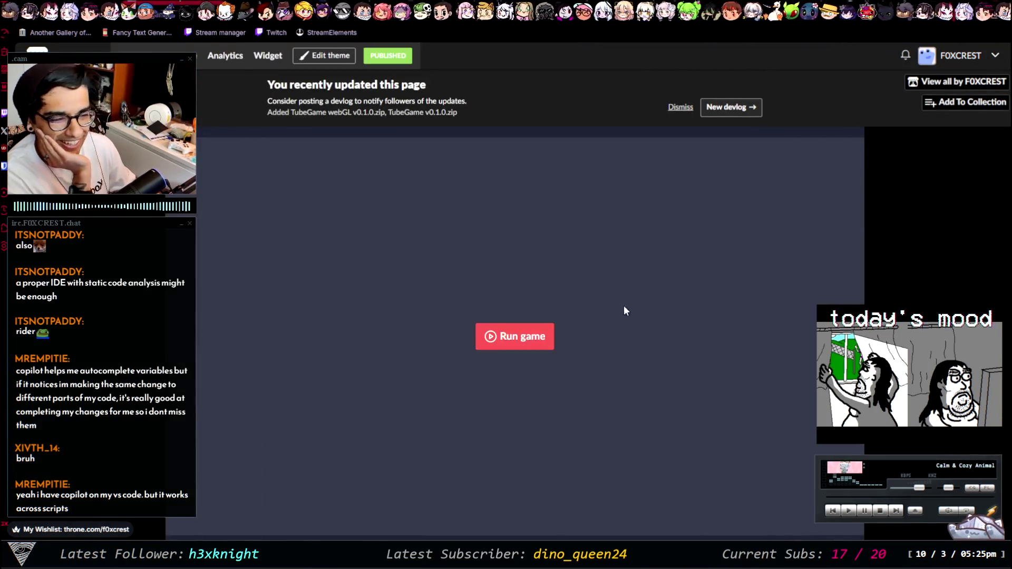
{"action": "scroll", "coordinate": [624, 307], "scroll_direction": "down", "scroll_amount": 1}
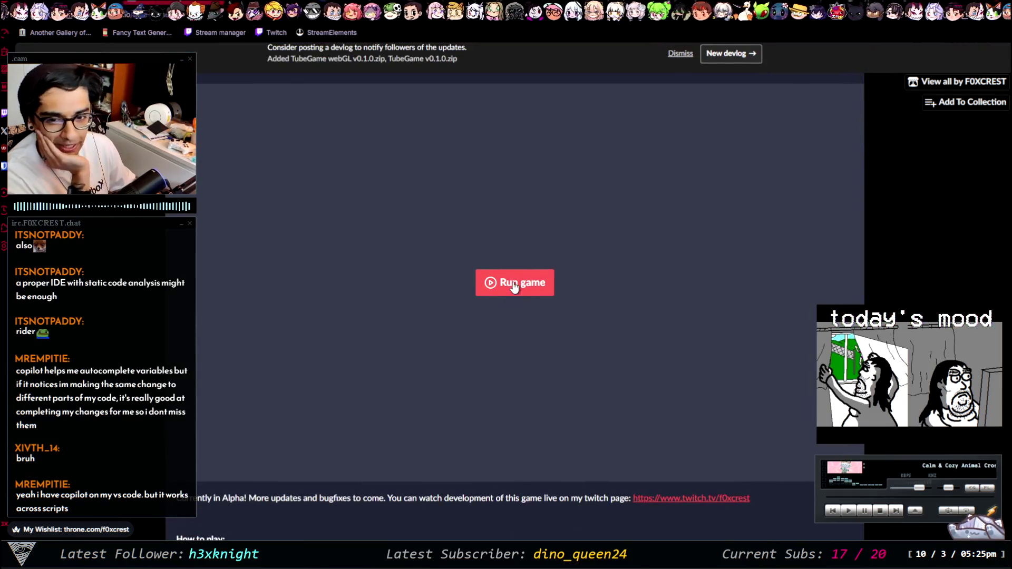
Step: Run the WebGL build, set mouse sensitivity near minimum, play a round, then restart
{"action": "left_click", "coordinate": [514, 286]}
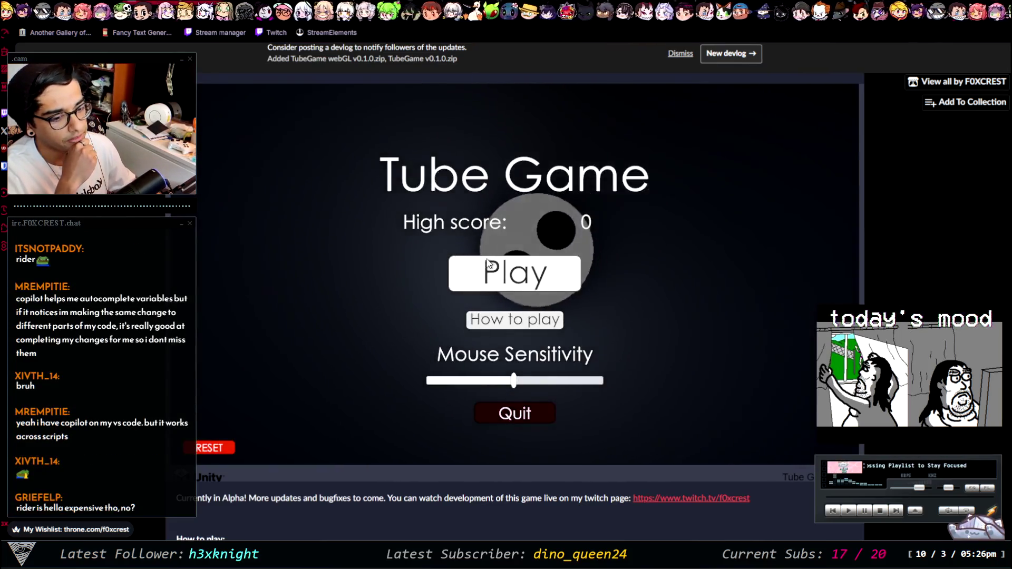
{"action": "left_click", "coordinate": [503, 383]}
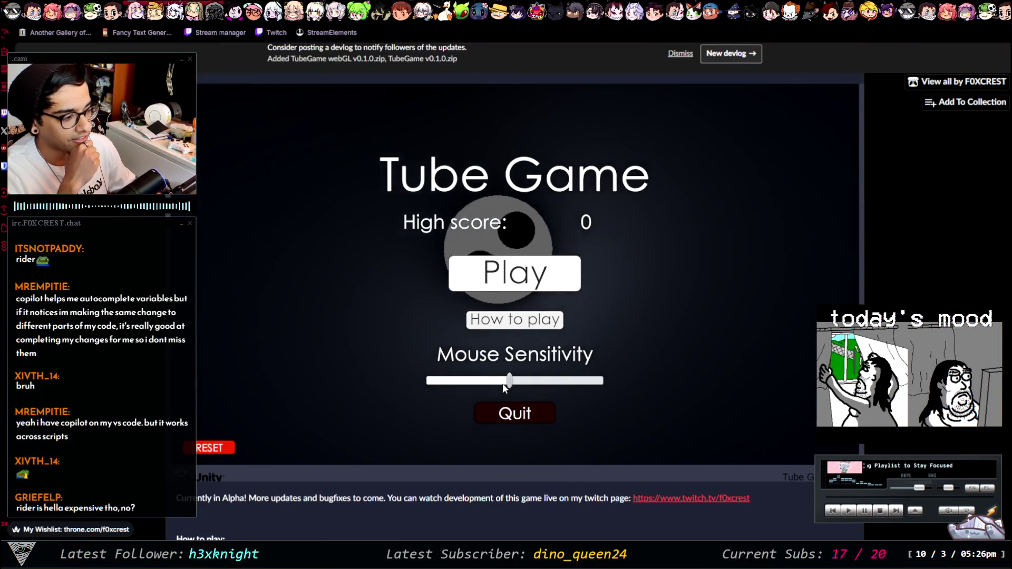
{"action": "left_click_drag", "start_coordinate": [504, 387], "coordinate": [426, 361]}
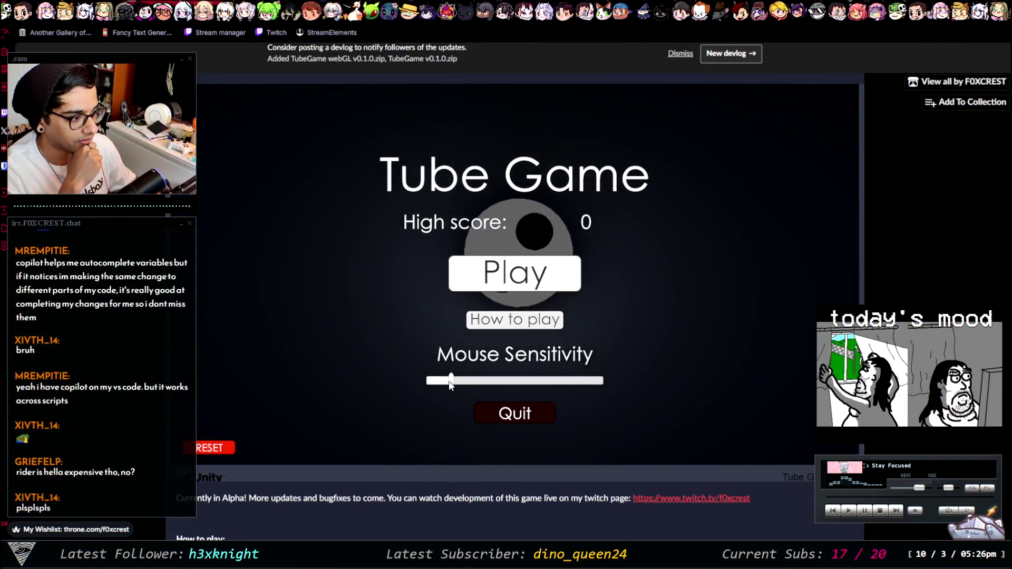
{"action": "left_click", "coordinate": [438, 382]}
{"action": "left_click_drag", "start_coordinate": [442, 384], "coordinate": [433, 382]}
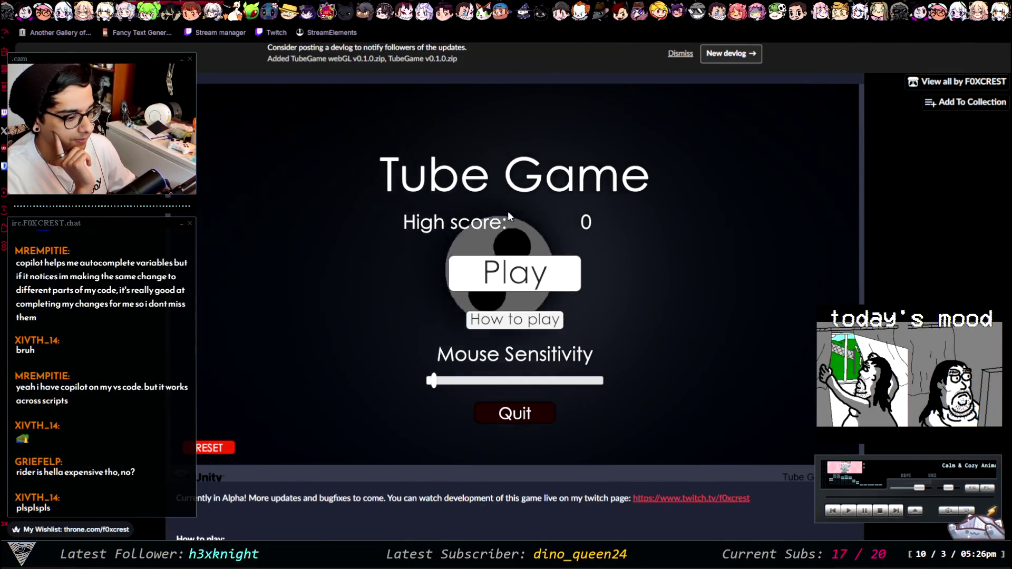
{"action": "left_click", "coordinate": [559, 280]}
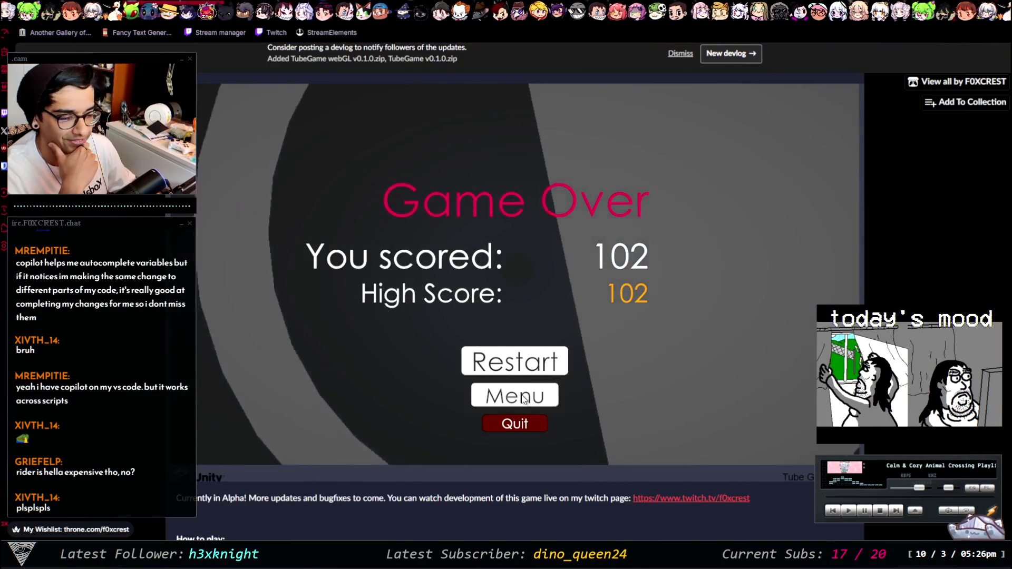
{"action": "left_click", "coordinate": [527, 366]}
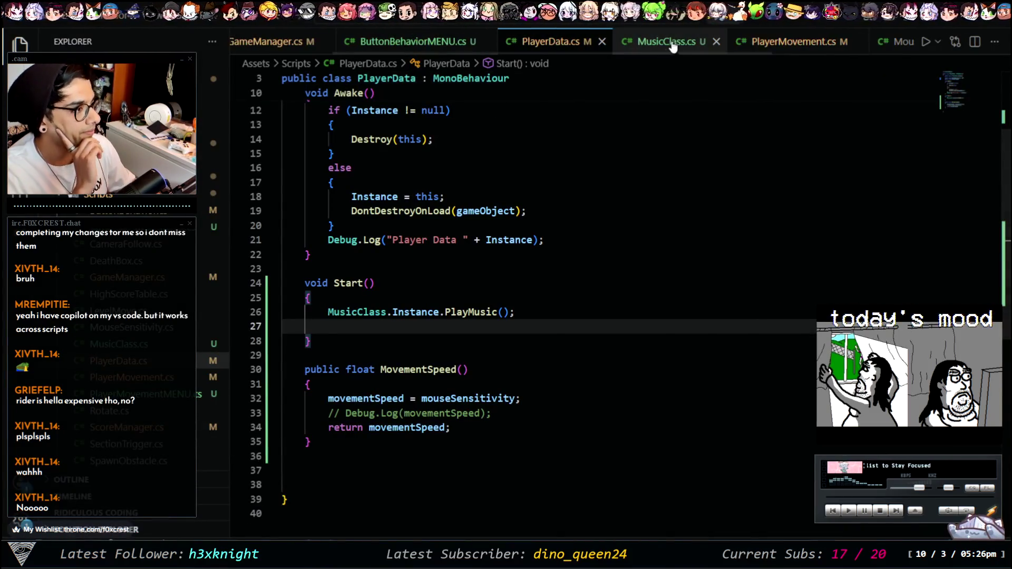
{"action": "left_click", "coordinate": [781, 42]}
{"action": "scroll", "coordinate": [585, 253], "scroll_direction": "up", "scroll_amount": 5}
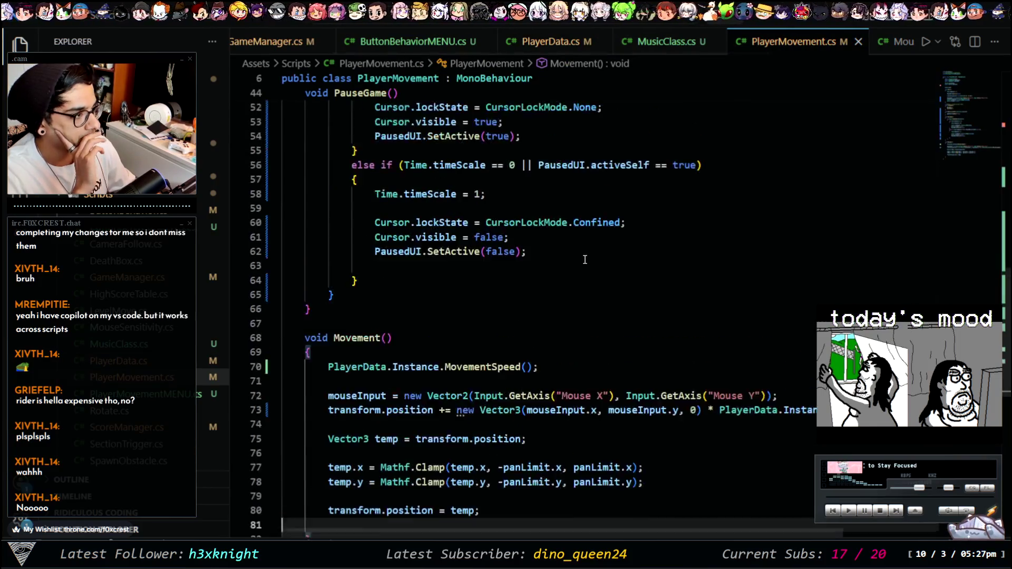
{"action": "scroll", "coordinate": [585, 259], "scroll_direction": "up", "scroll_amount": 1}
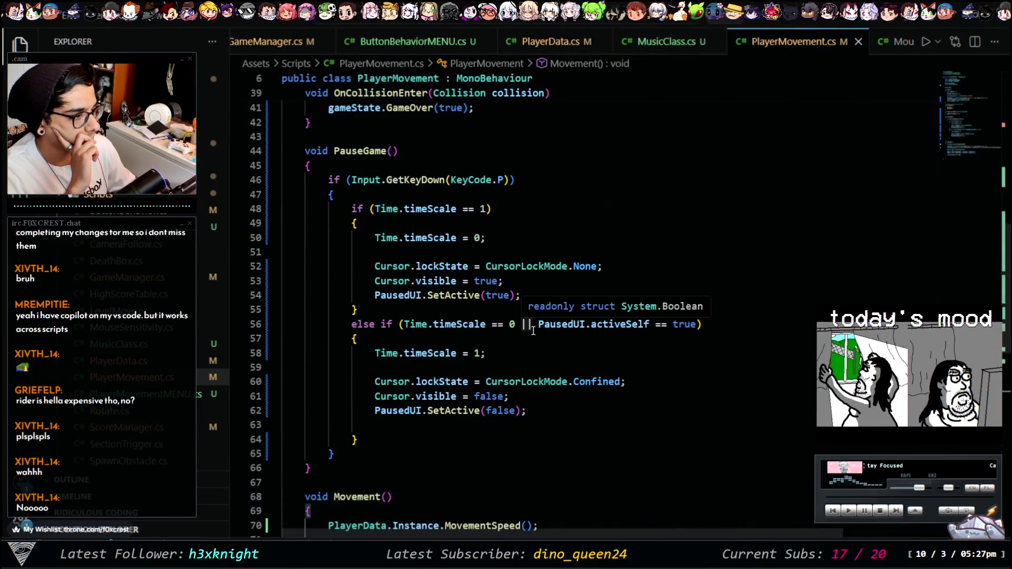
{"action": "scroll", "coordinate": [533, 331], "scroll_direction": "up", "scroll_amount": 7}
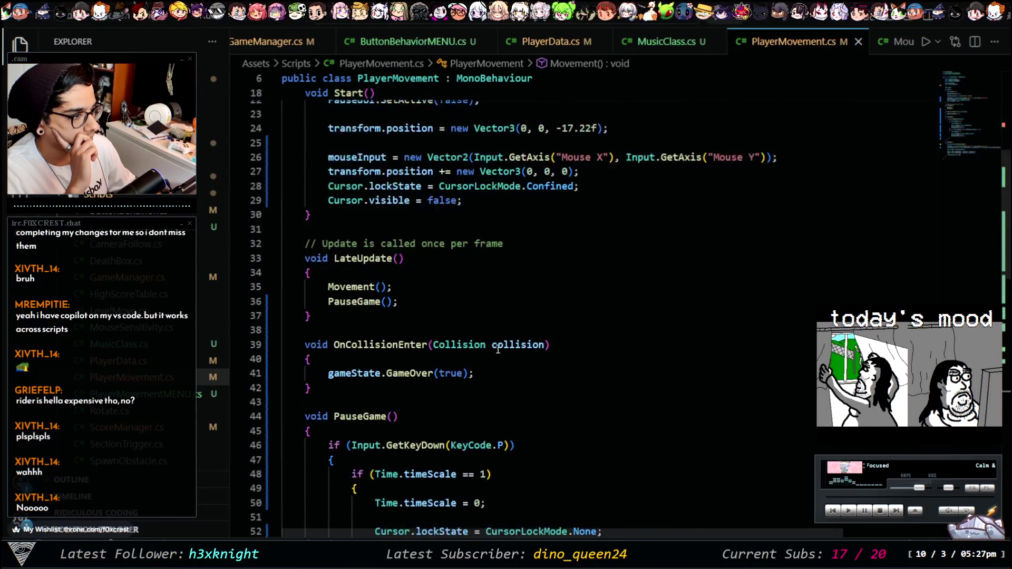
{"action": "scroll", "coordinate": [500, 343], "scroll_direction": "up", "scroll_amount": 3}
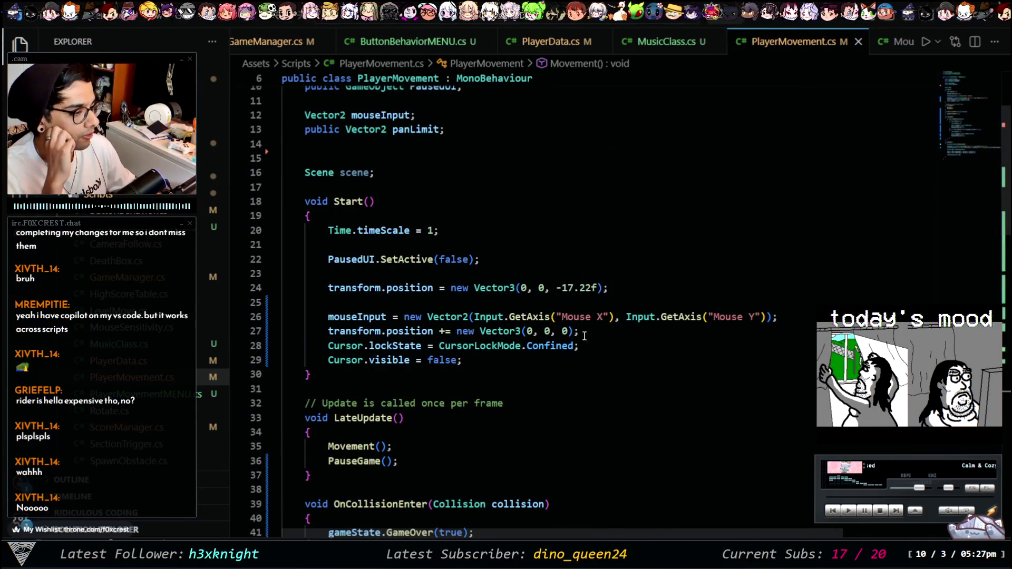
{"action": "mouse_move", "coordinate": [488, 346]}
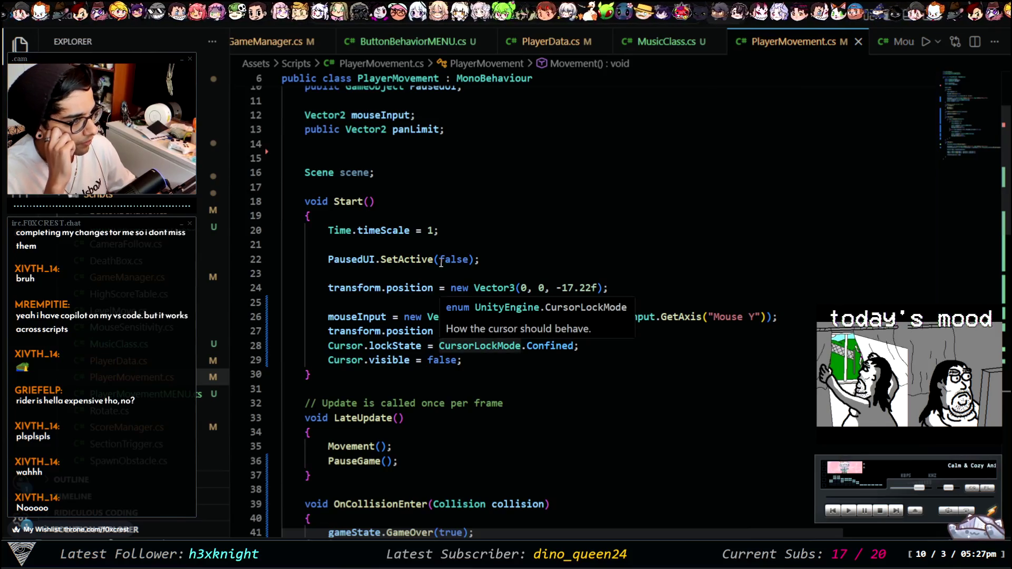
{"action": "scroll", "coordinate": [442, 262], "scroll_direction": "up", "scroll_amount": 3}
{"action": "scroll", "coordinate": [604, 296], "scroll_direction": "down", "scroll_amount": 15}
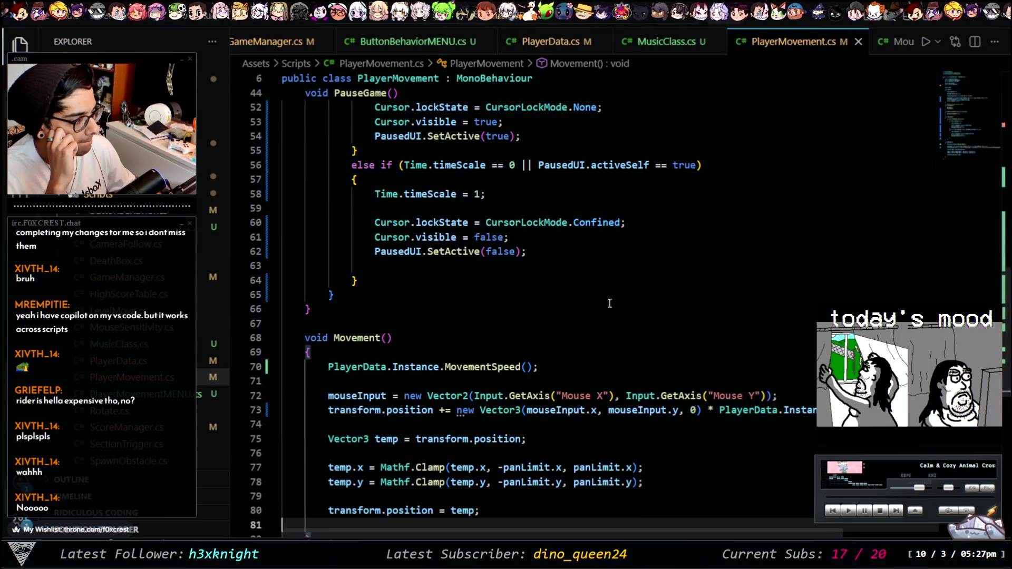
{"action": "scroll", "coordinate": [610, 304], "scroll_direction": "down", "scroll_amount": 2}
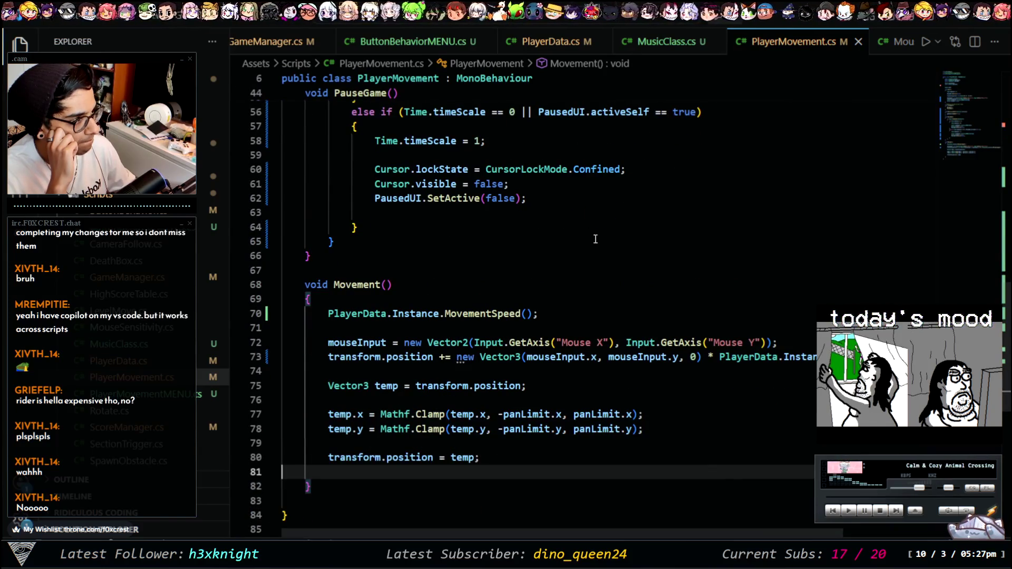
{"action": "key", "text": "ctrl+Tab"}
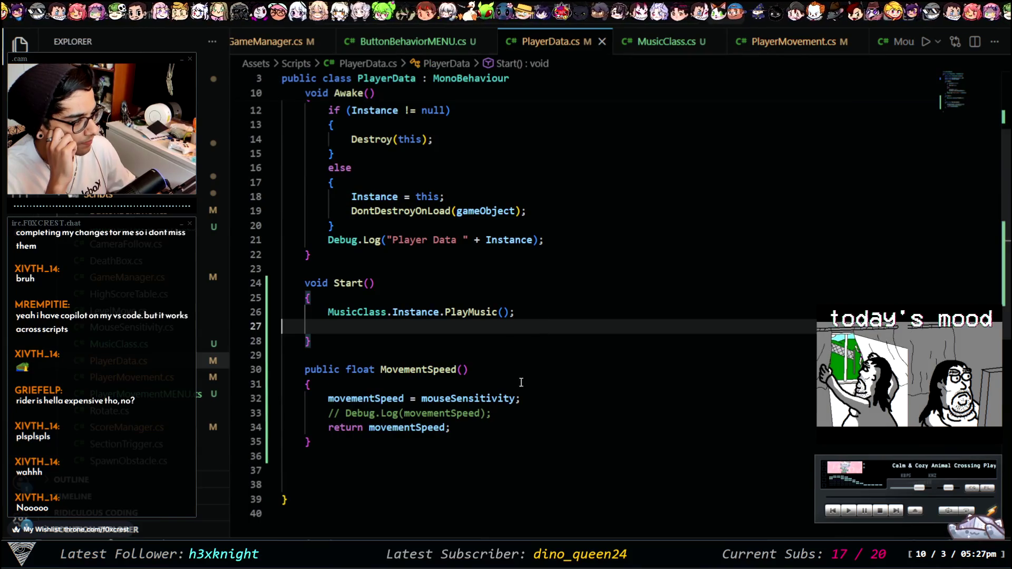
{"action": "scroll", "coordinate": [546, 276], "scroll_direction": "up", "scroll_amount": 2}
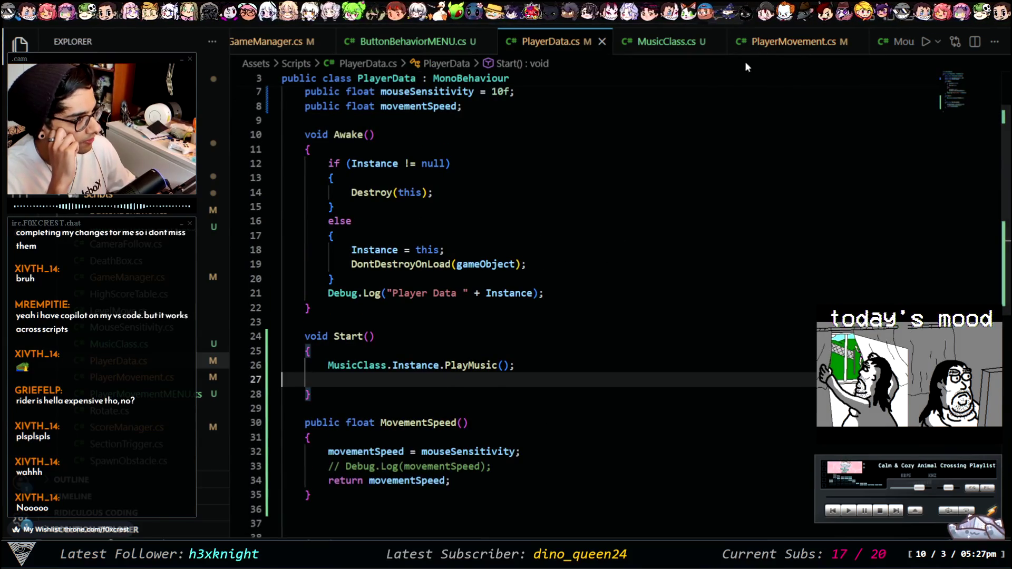
{"action": "left_click", "coordinate": [843, 41]}
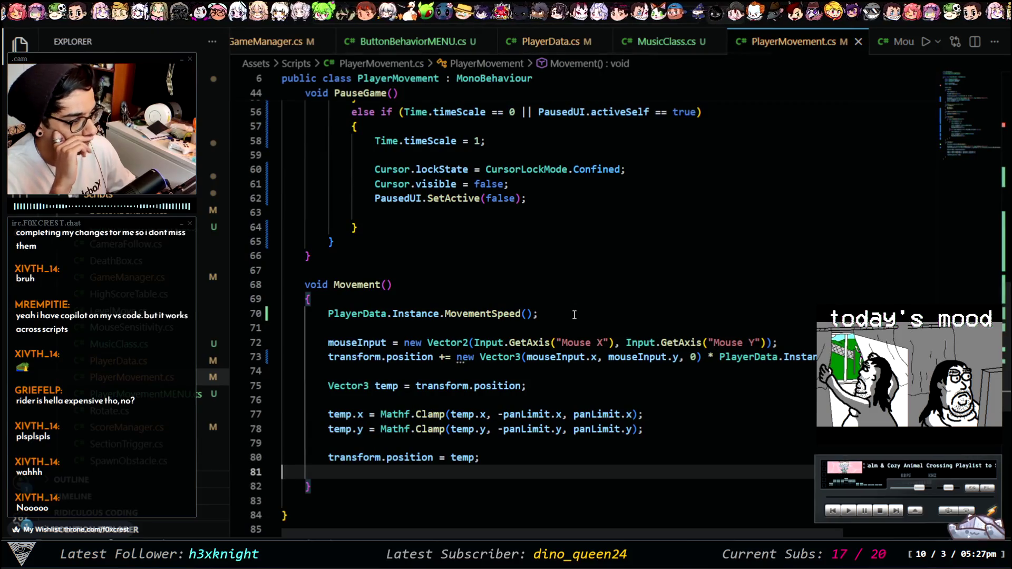
{"action": "scroll", "coordinate": [576, 319], "scroll_direction": "up", "scroll_amount": 5}
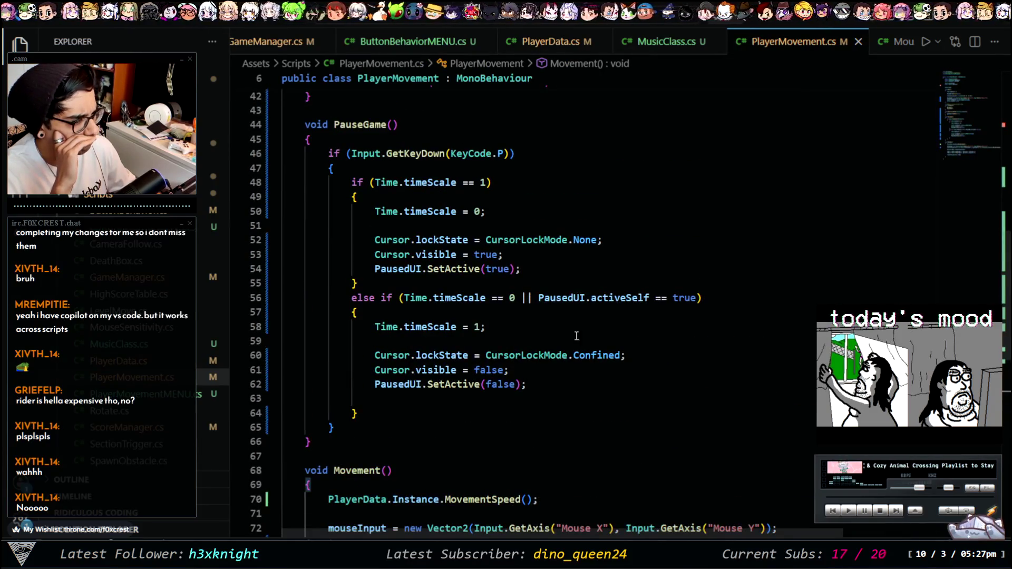
{"action": "scroll", "coordinate": [562, 359], "scroll_direction": "up", "scroll_amount": 2}
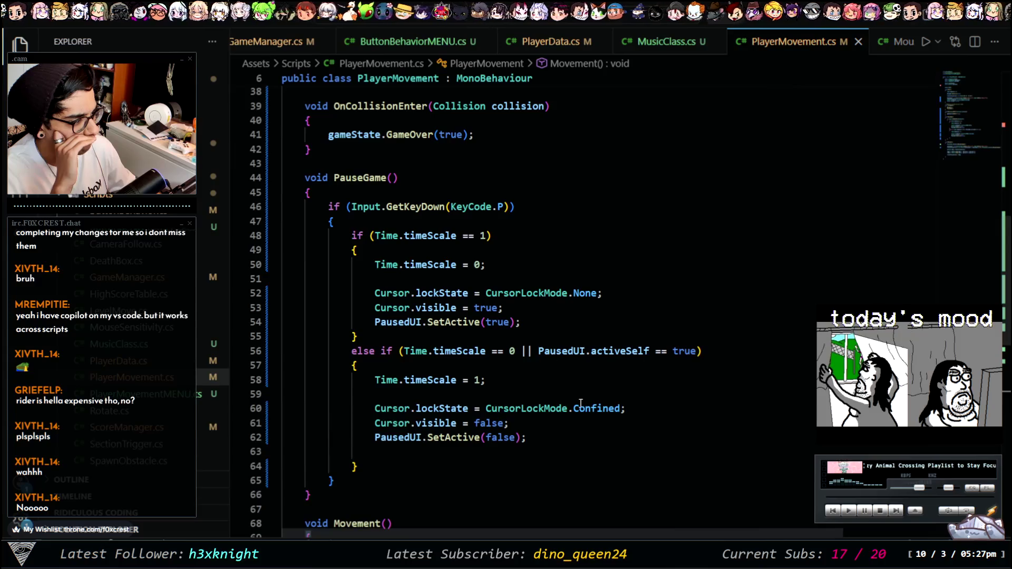
{"action": "scroll", "coordinate": [513, 338], "scroll_direction": "up", "scroll_amount": 8}
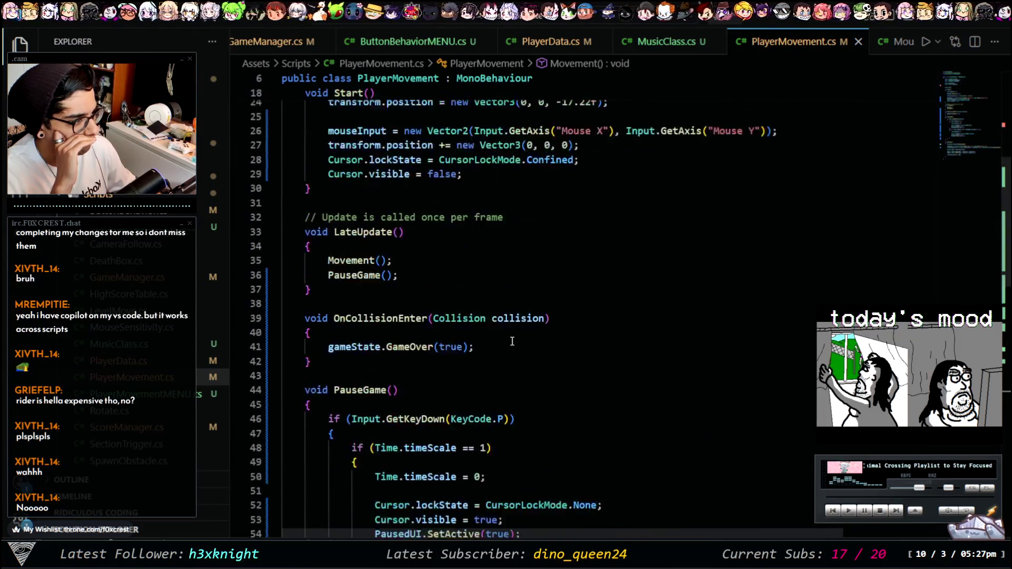
{"action": "scroll", "coordinate": [512, 341], "scroll_direction": "up", "scroll_amount": 1}
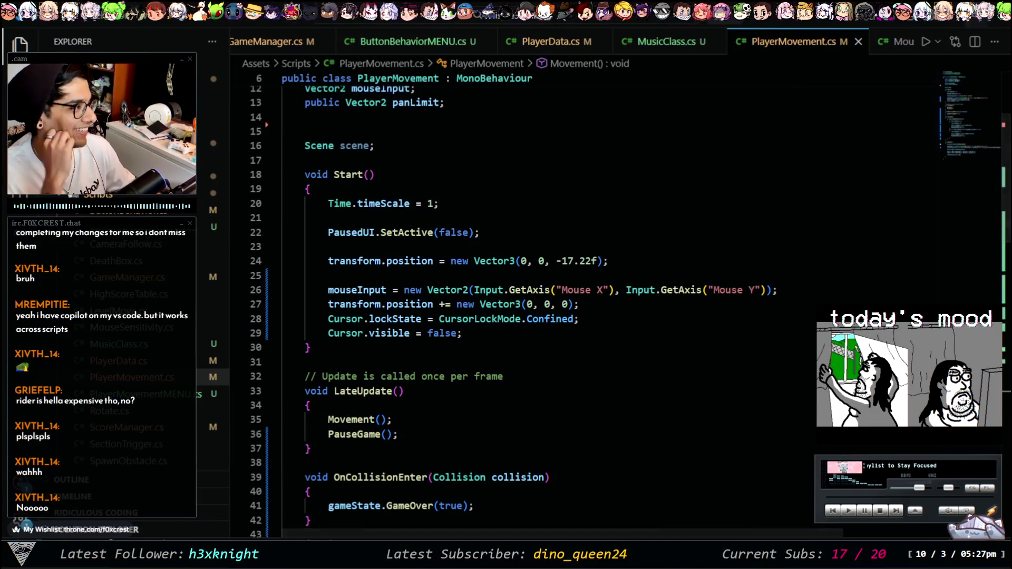
{"action": "scroll", "coordinate": [259, 52], "scroll_direction": "up", "scroll_amount": 3}
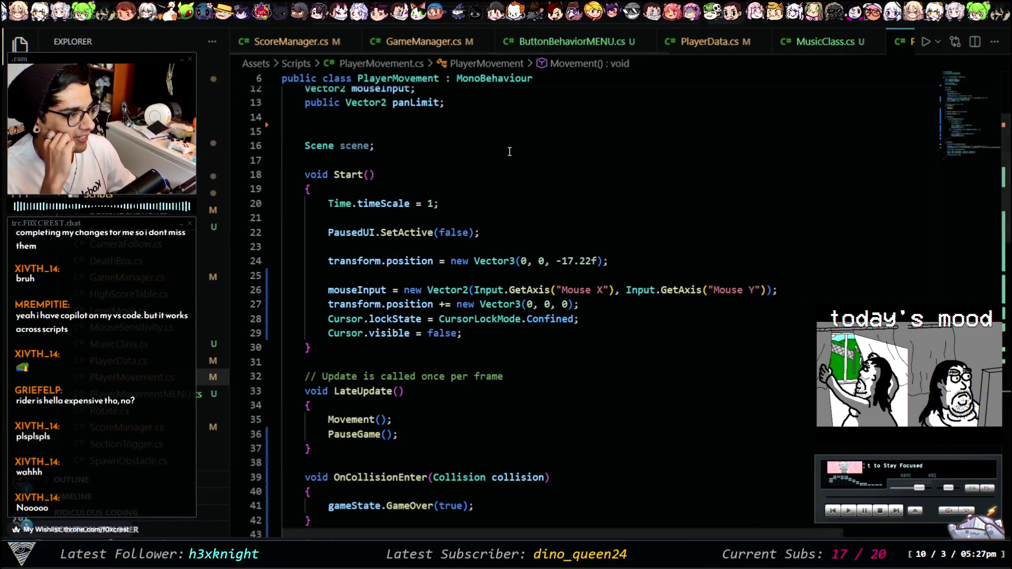
{"action": "scroll", "coordinate": [530, 230], "scroll_direction": "down", "scroll_amount": 10}
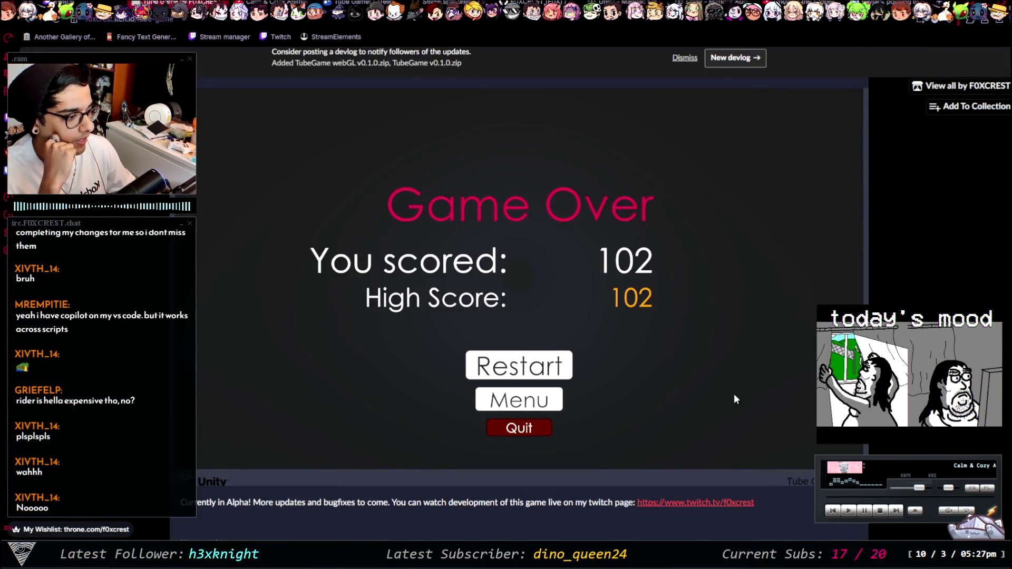
Step: Return to the menu, play a 752-point round, then reset the high score to 0
{"action": "left_click", "coordinate": [529, 407]}
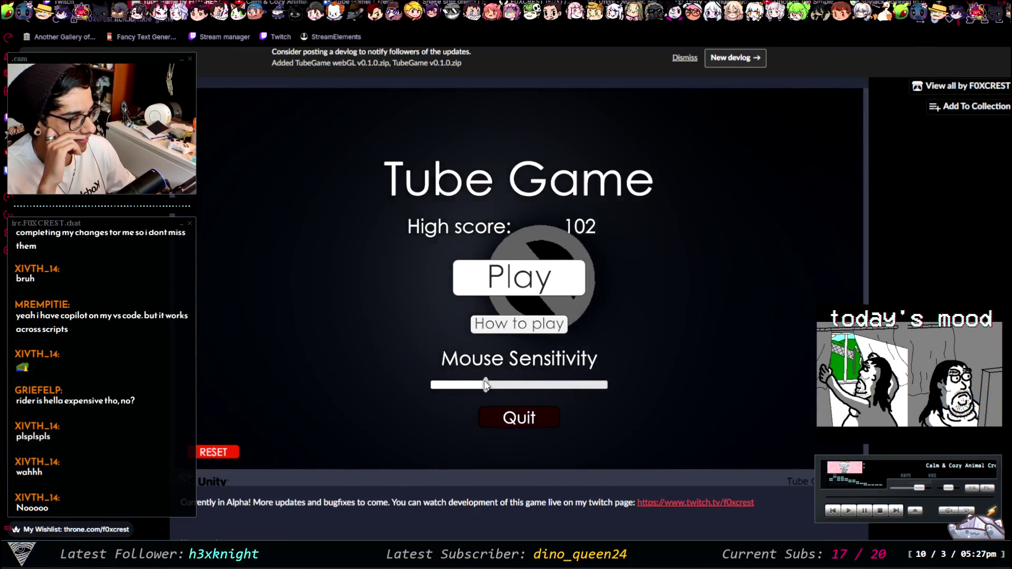
{"action": "left_click", "coordinate": [518, 278]}
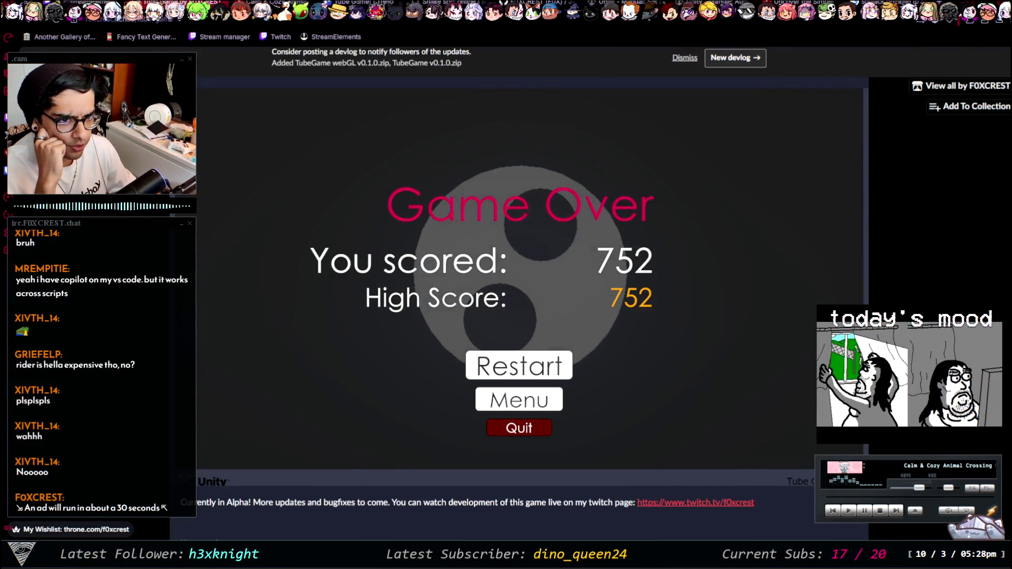
{"action": "left_click", "coordinate": [514, 400]}
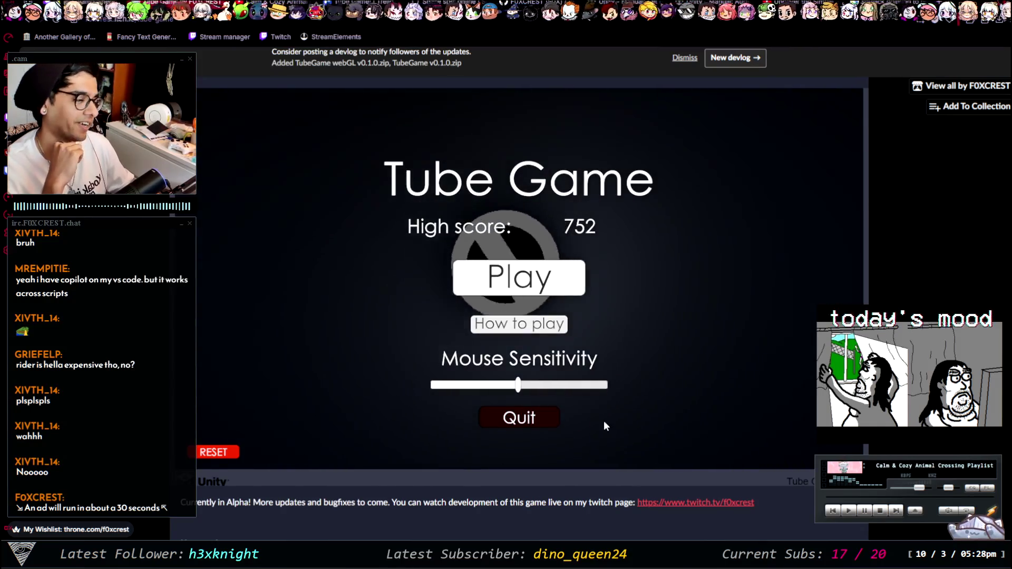
{"action": "left_click", "coordinate": [213, 452]}
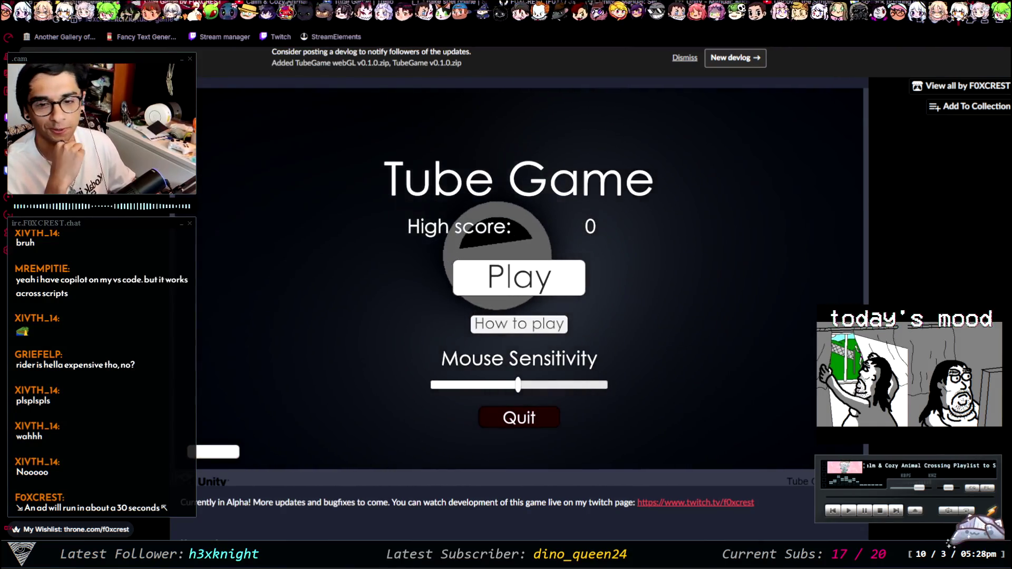
Step: Unfocus the game and scroll through the page's description, download and comments sections
{"action": "left_click", "coordinate": [649, 349]}
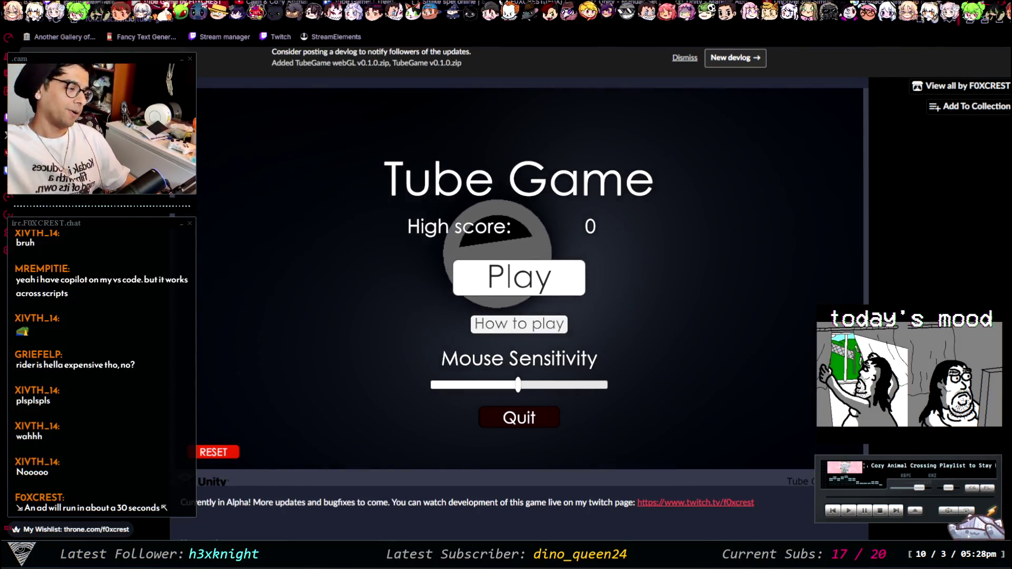
{"action": "scroll", "coordinate": [519, 274], "scroll_direction": "down", "scroll_amount": 5}
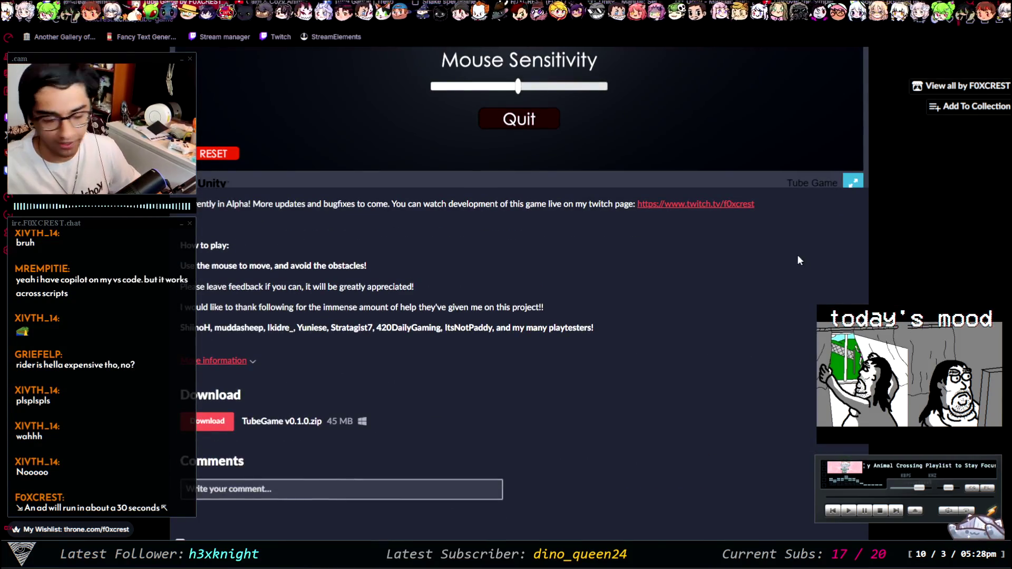
{"action": "scroll", "coordinate": [568, 422], "scroll_direction": "up", "scroll_amount": 4}
{"action": "scroll", "coordinate": [397, 427], "scroll_direction": "down", "scroll_amount": 4}
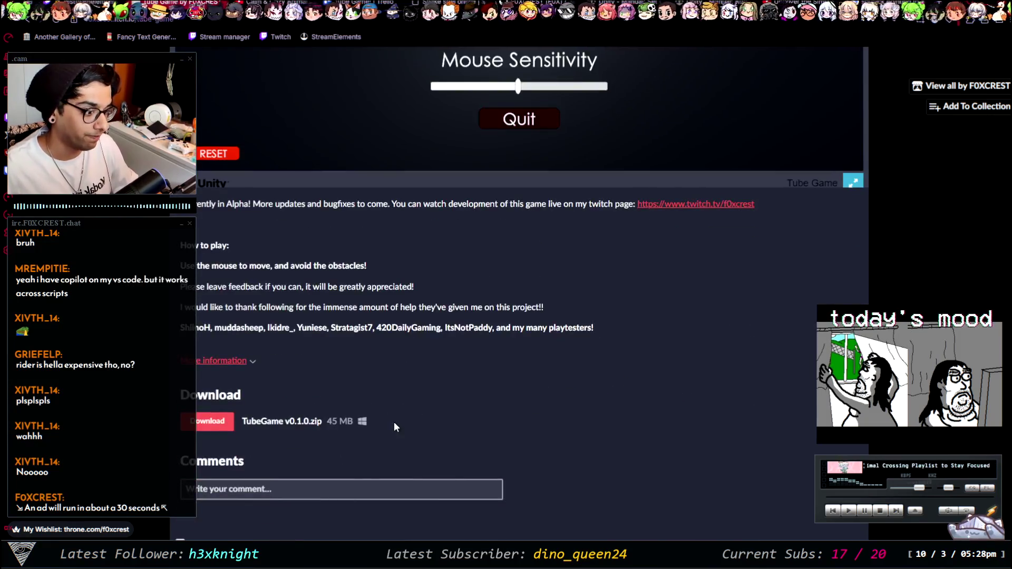
{"action": "scroll", "coordinate": [770, 377], "scroll_direction": "up", "scroll_amount": 5}
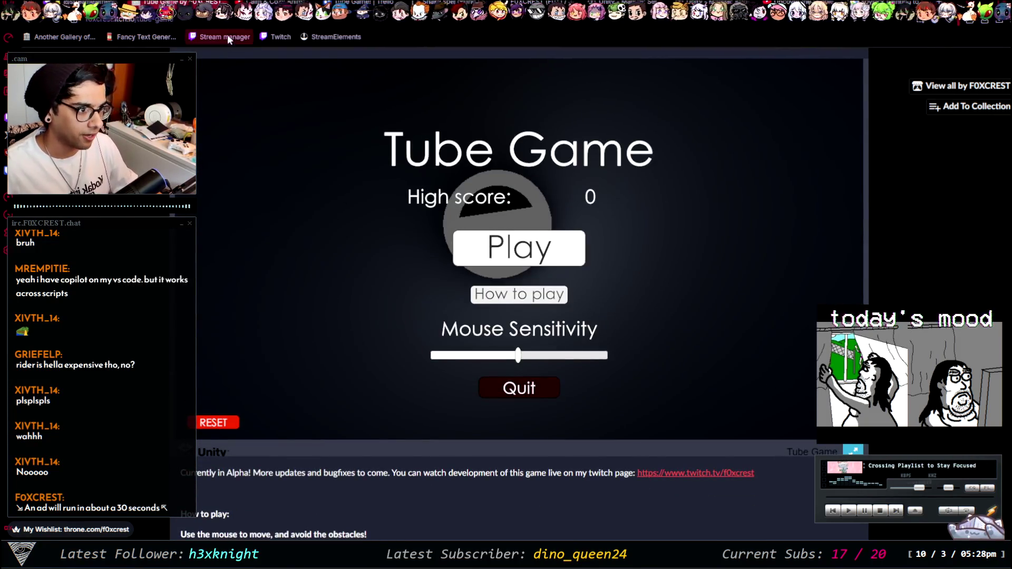